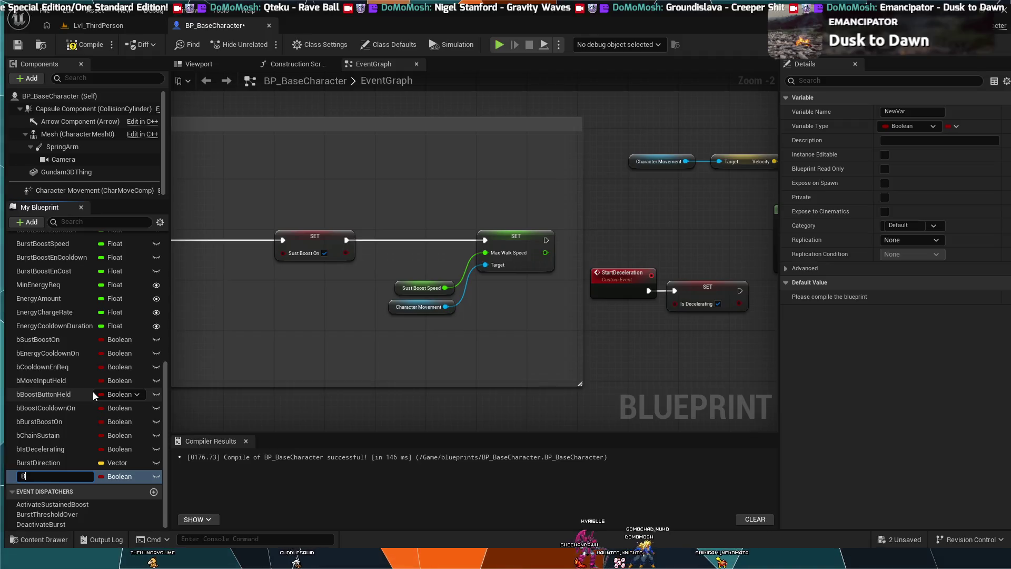
Rename the new variable from its default name to NoSpeed and change its type from Boolean to Float.
key(BackSpace)
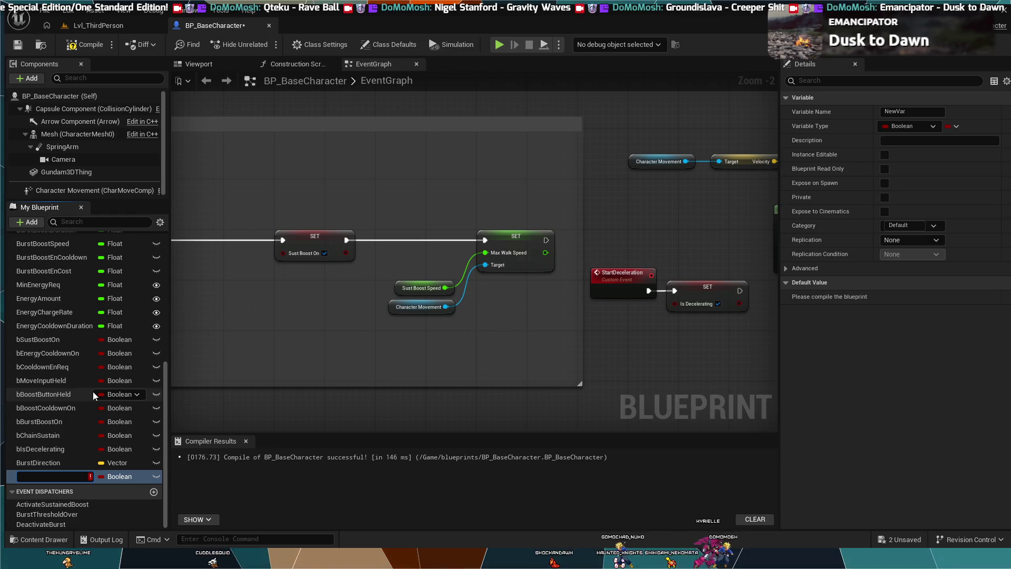
text(No)
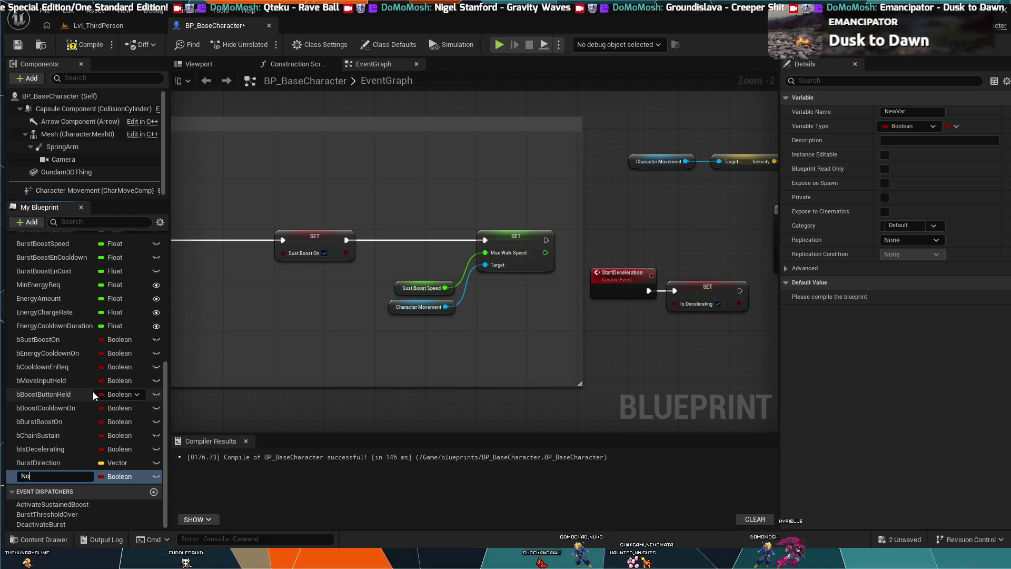
key(BackSpace)
key(BackSpace)
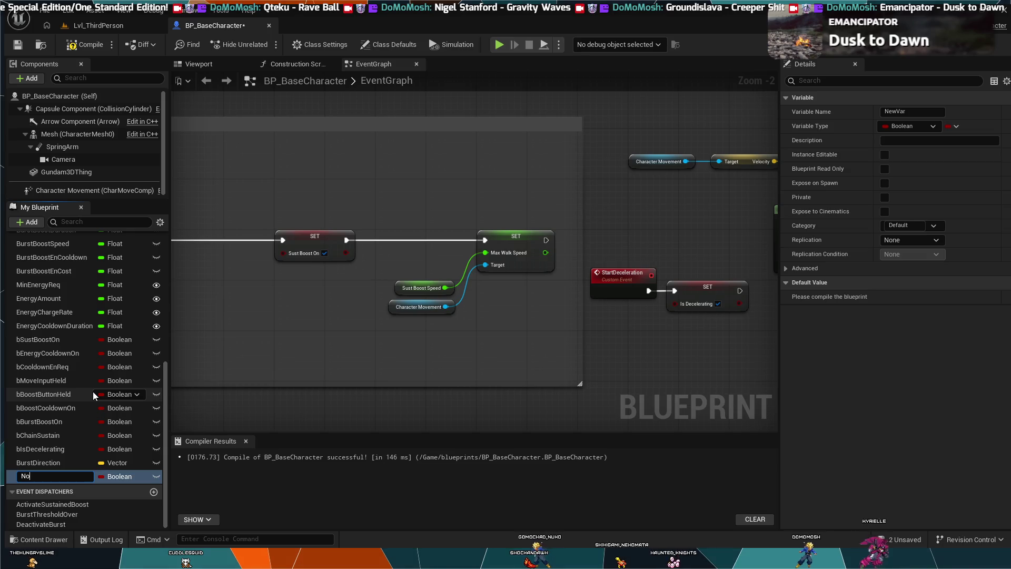
text(No)
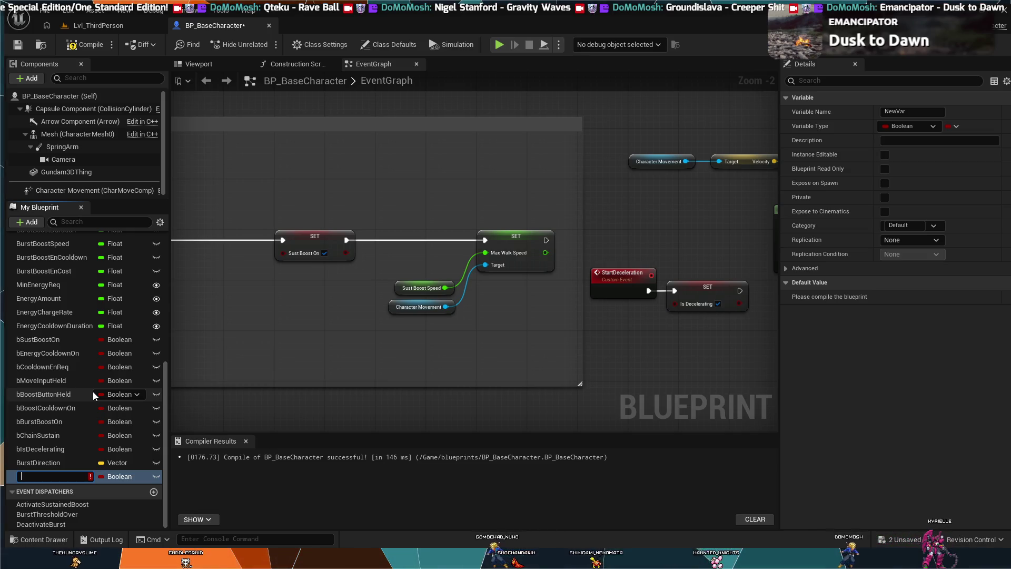
text(Speed)
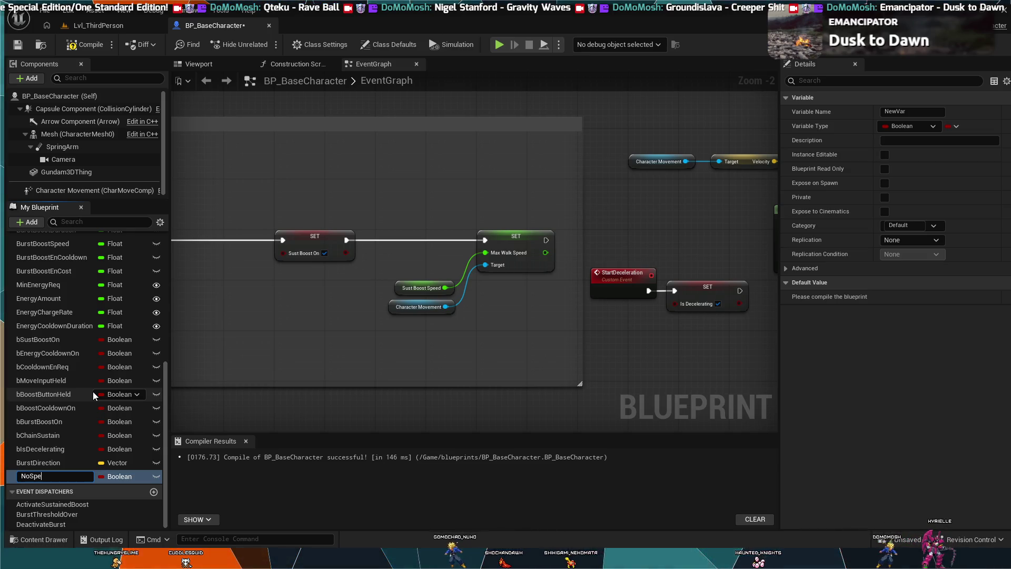
key(Return)
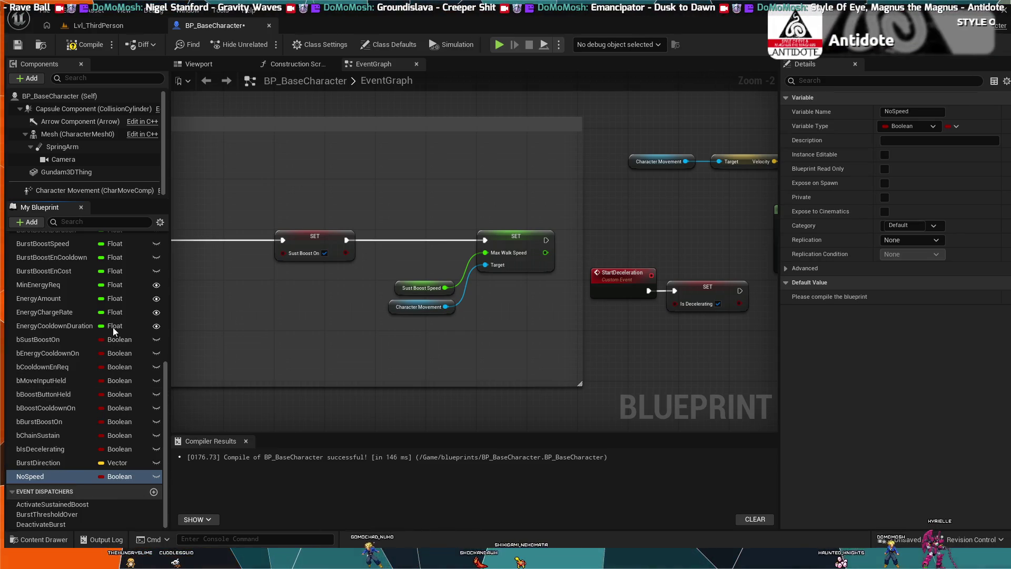
key(ctrl+v)
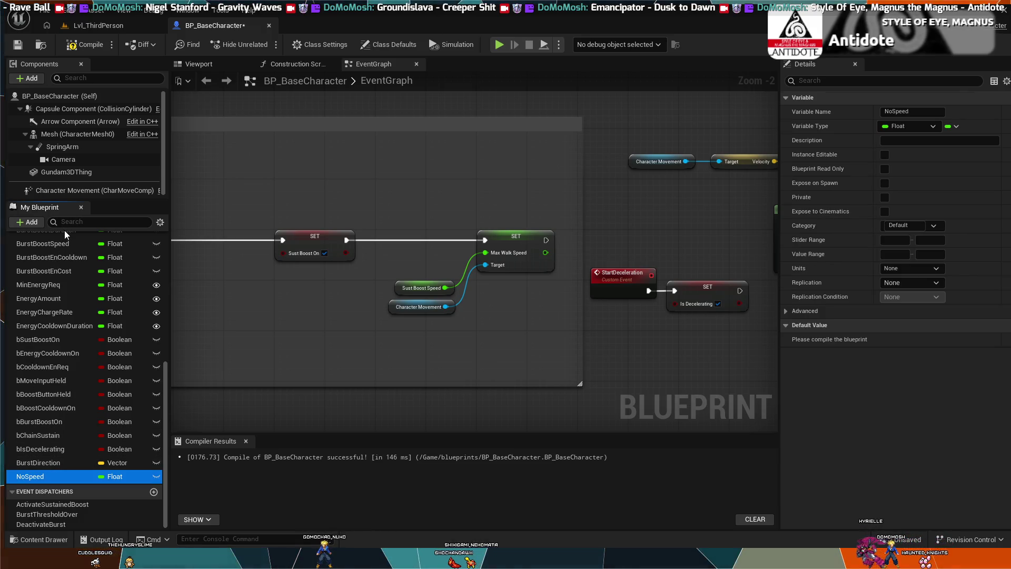
drag(60, 244, 60, 244)
Drag NoSpeed up the My Blueprint list to sit directly under MomentumDecRate.
scroll(47, 316, up, 4)
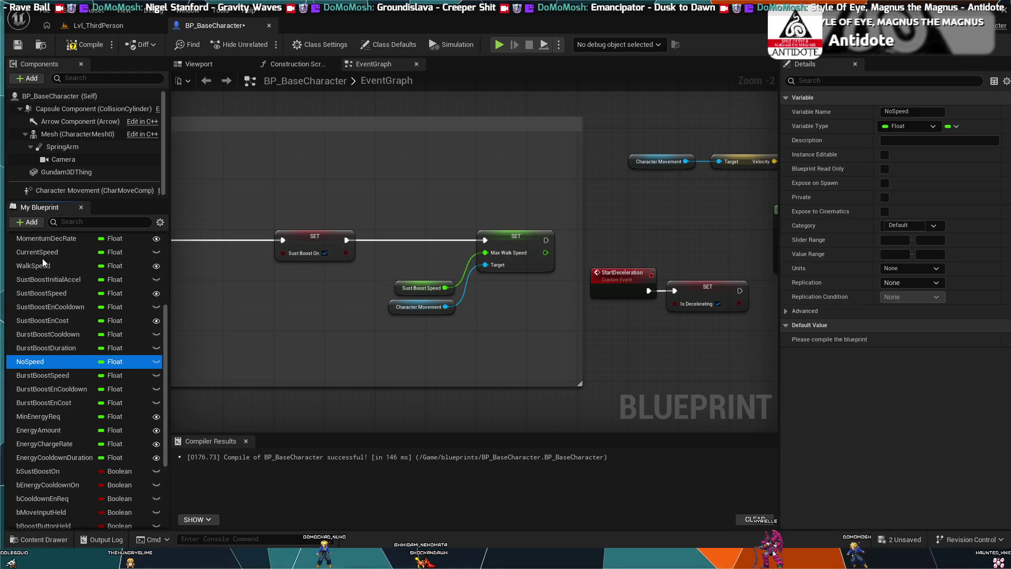
drag(43, 358, 44, 262)
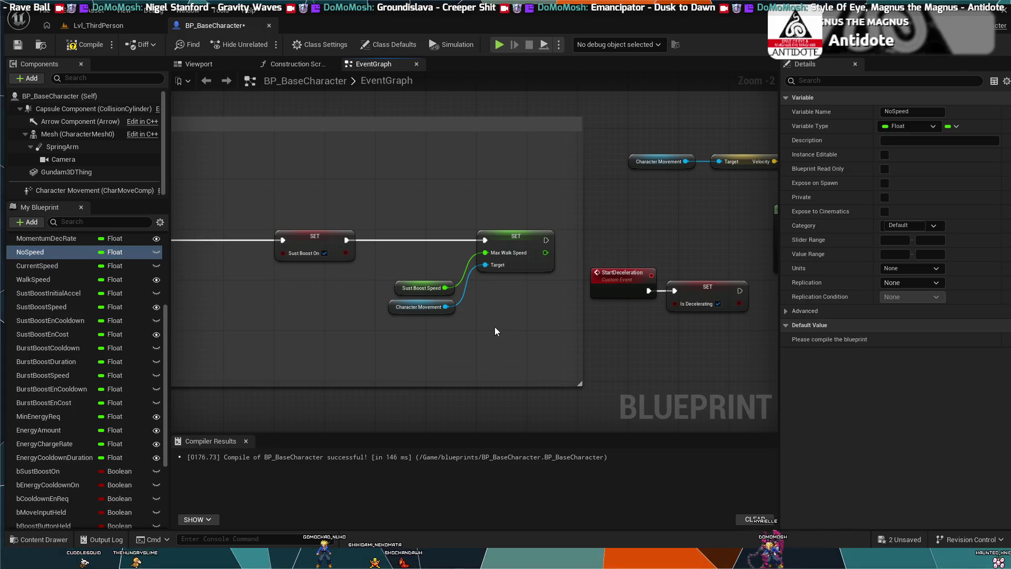
scroll(495, 326, down, 1)
scroll(495, 331, down, 1)
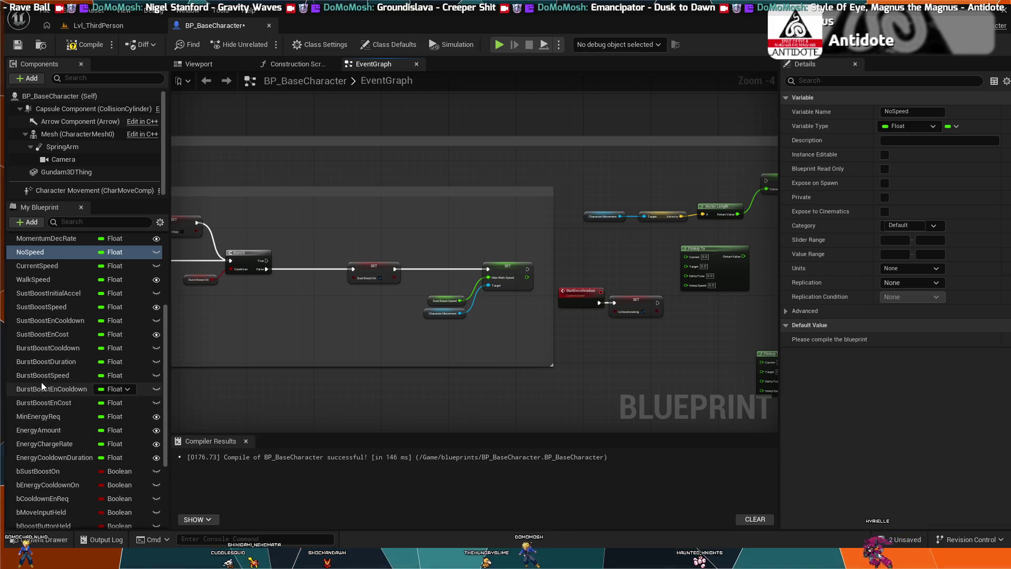
Change MomentumDecRate's Default Value from 5.0 to 2.0.
scroll(43, 327, up, 2)
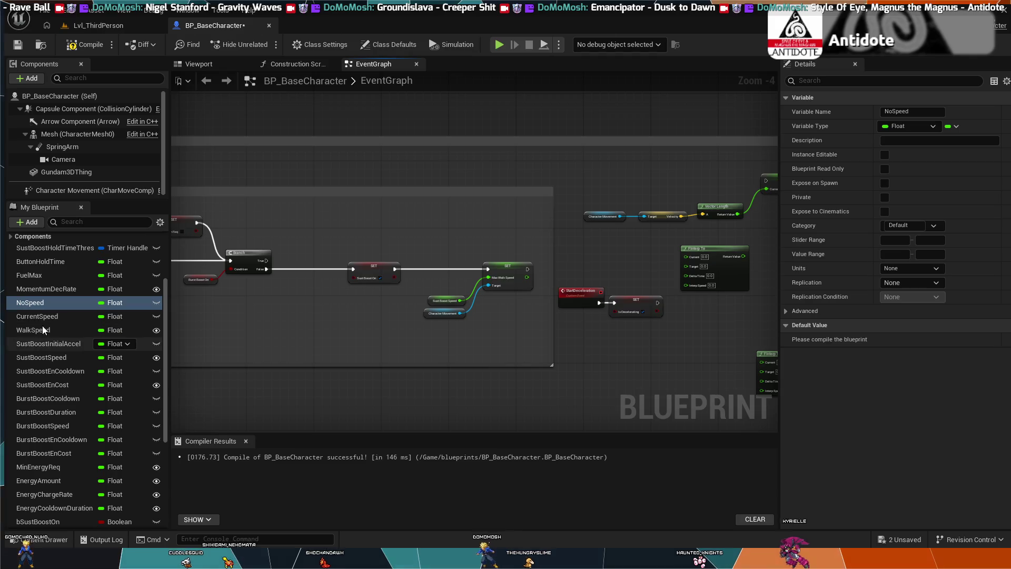
click(69, 290)
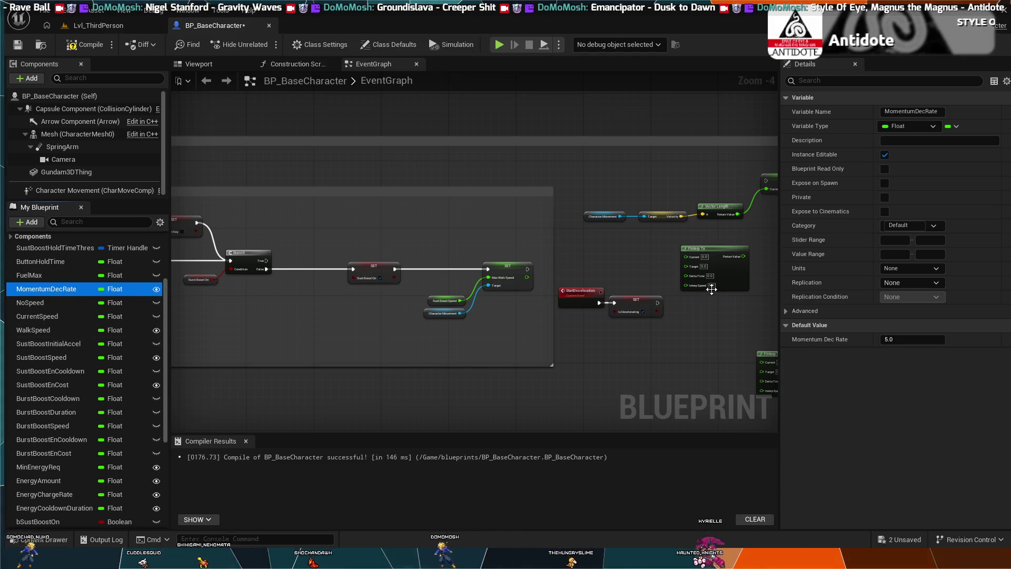
click(916, 339)
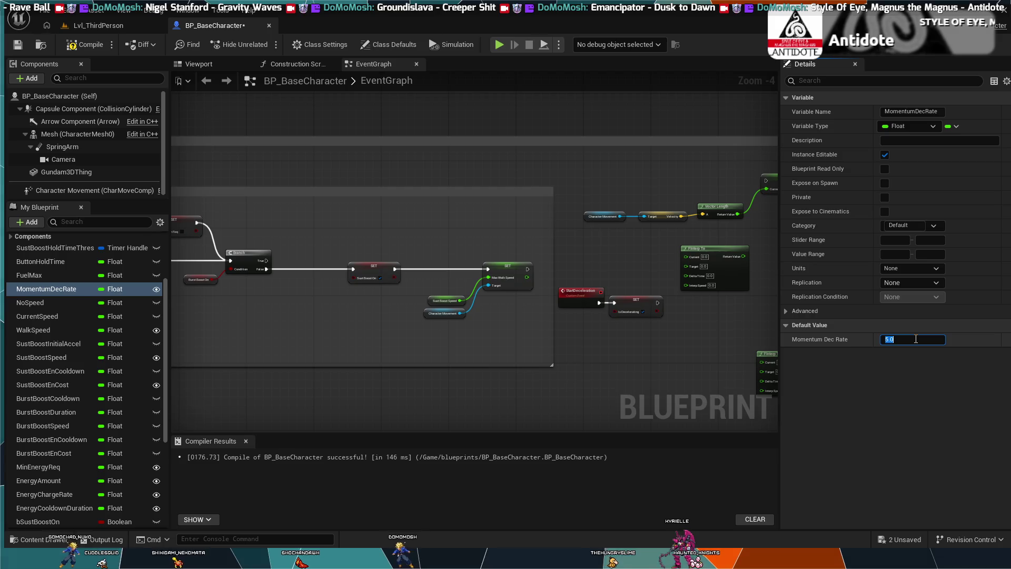
text(2)
key(Return)
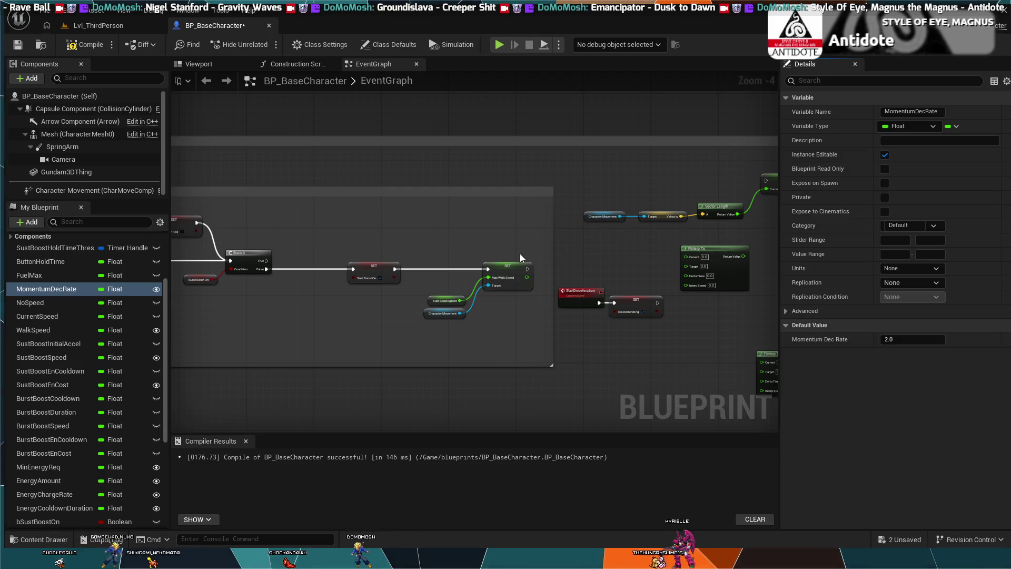
click(59, 304)
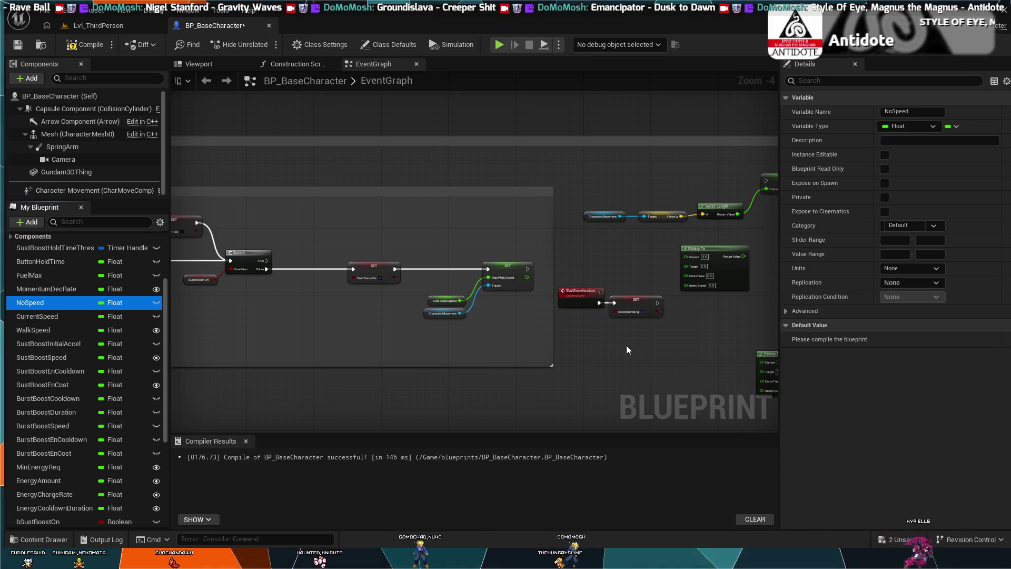
Position the FInterp To node beside the StartDeceleration event.
drag(627, 345, 442, 355)
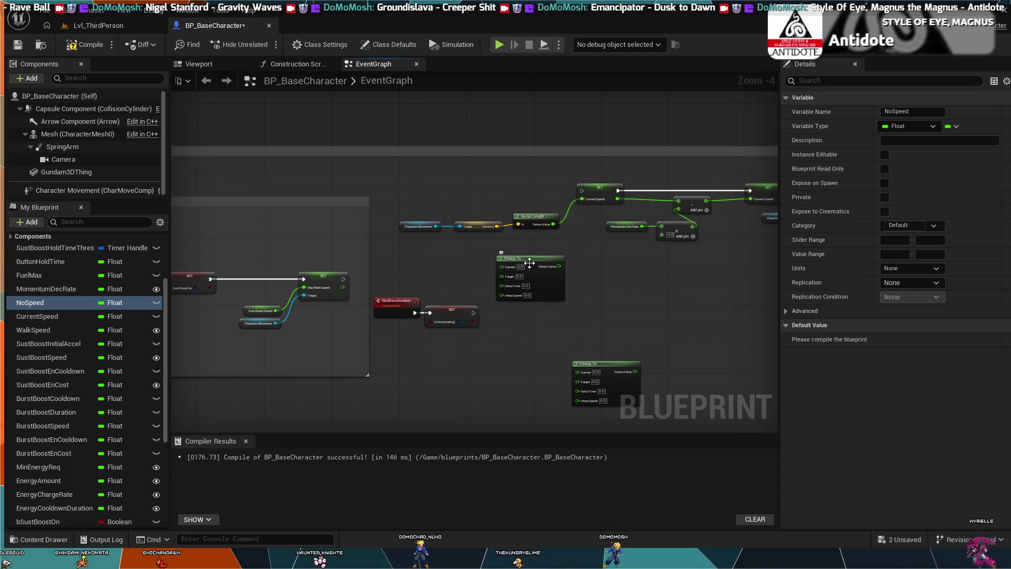
drag(540, 257, 691, 267)
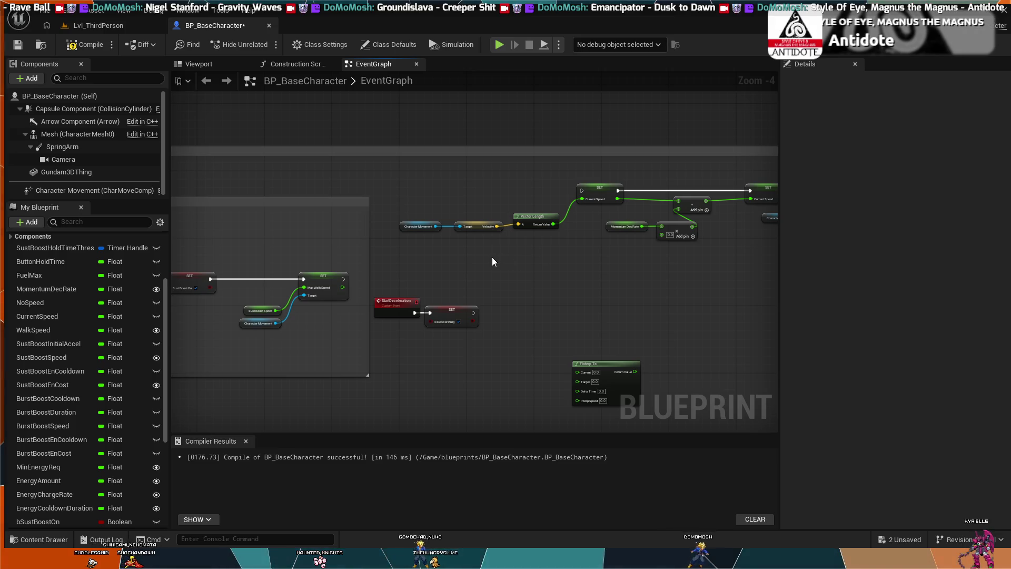
click(576, 269)
drag(688, 267, 611, 284)
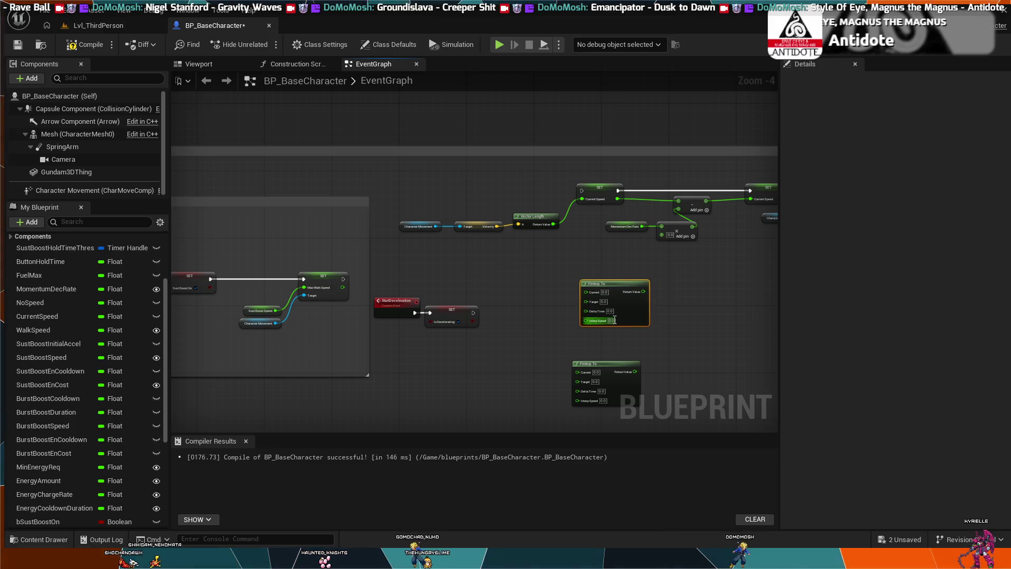
drag(596, 362, 594, 321)
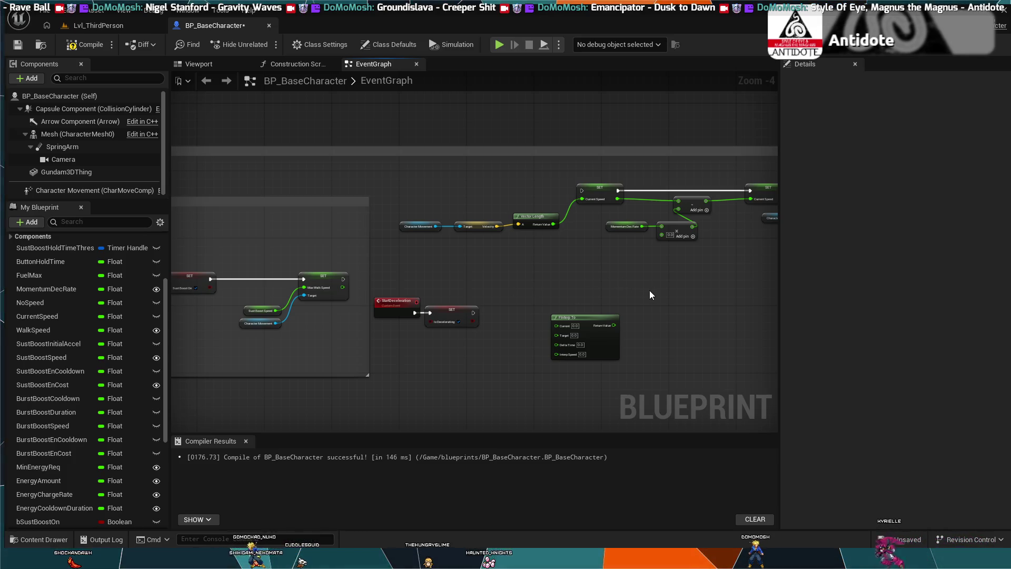
Paste a Max Walk Speed getter and place it just left of FInterp To.
key(ctrl+v)
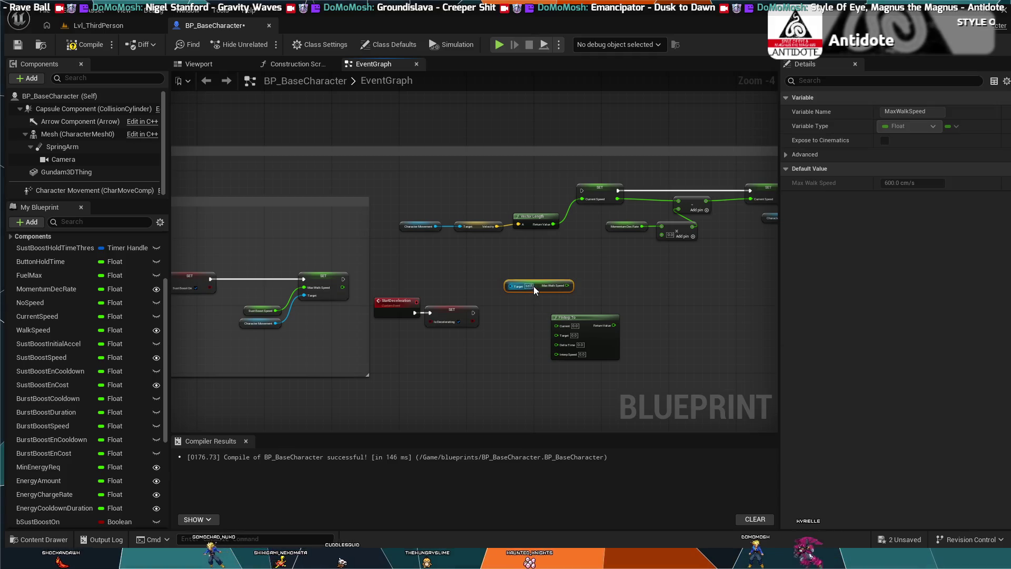
drag(538, 283, 500, 280)
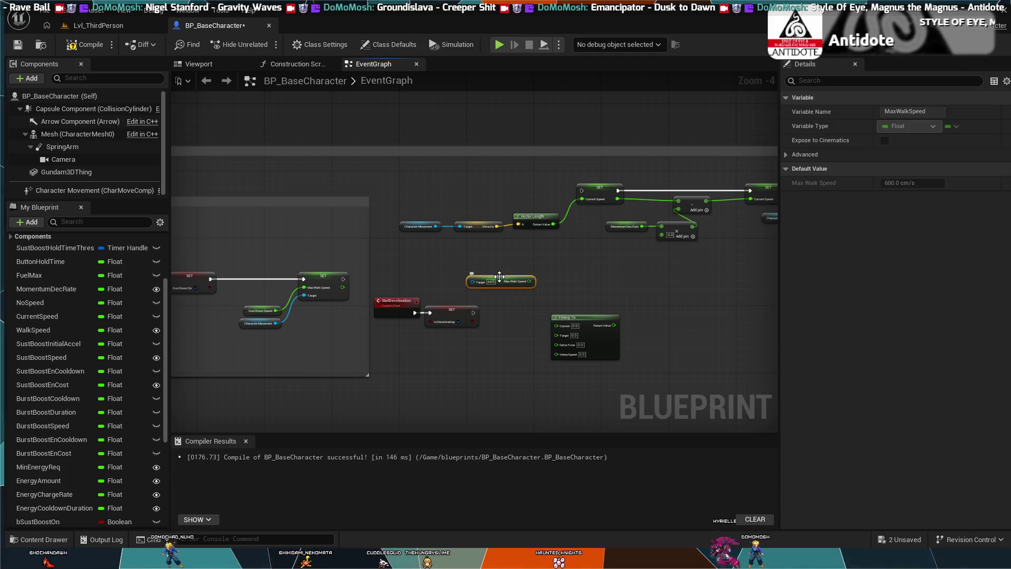
click(539, 258)
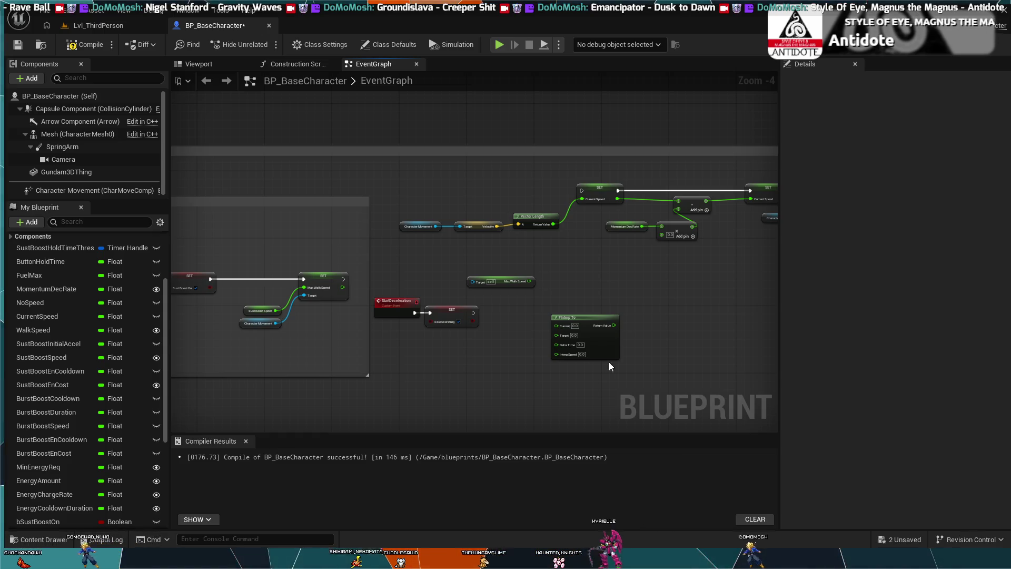
click(22, 302)
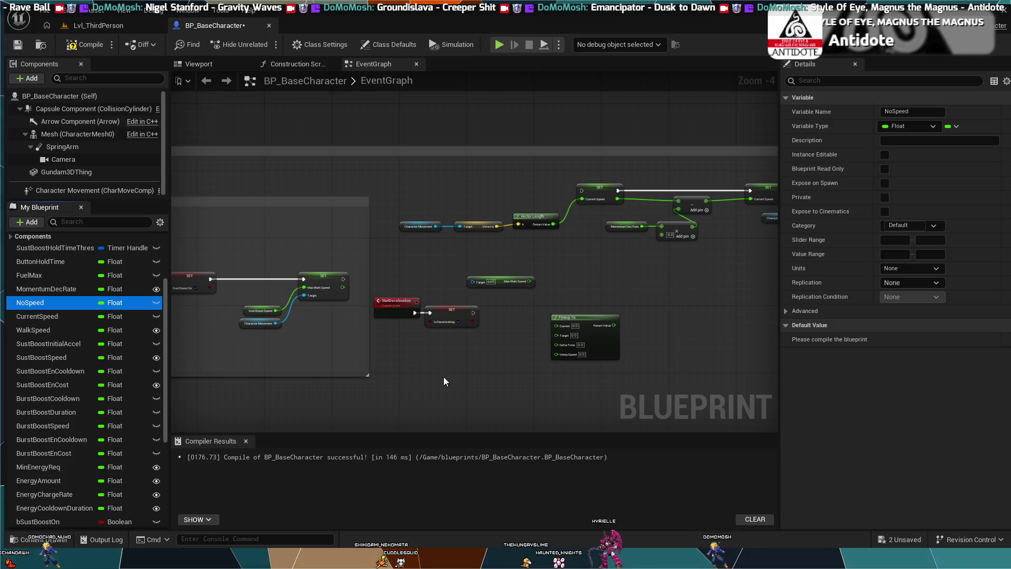
Add a No Speed getter, wiring Max Walk Speed to FInterp To's Current and No Speed to Target.
scroll(468, 364, up, 4)
key(ctrl+v)
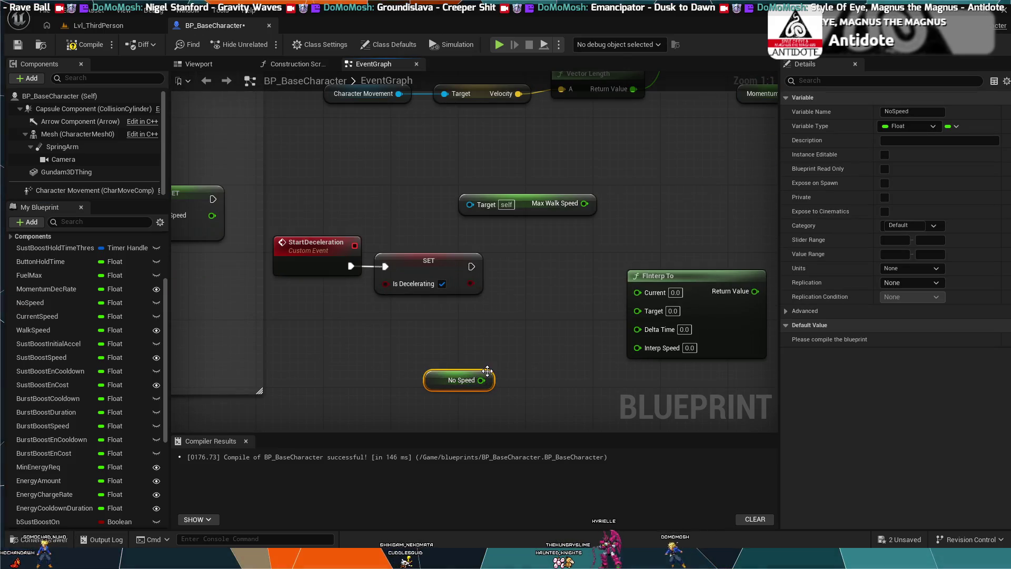
drag(468, 378, 491, 363)
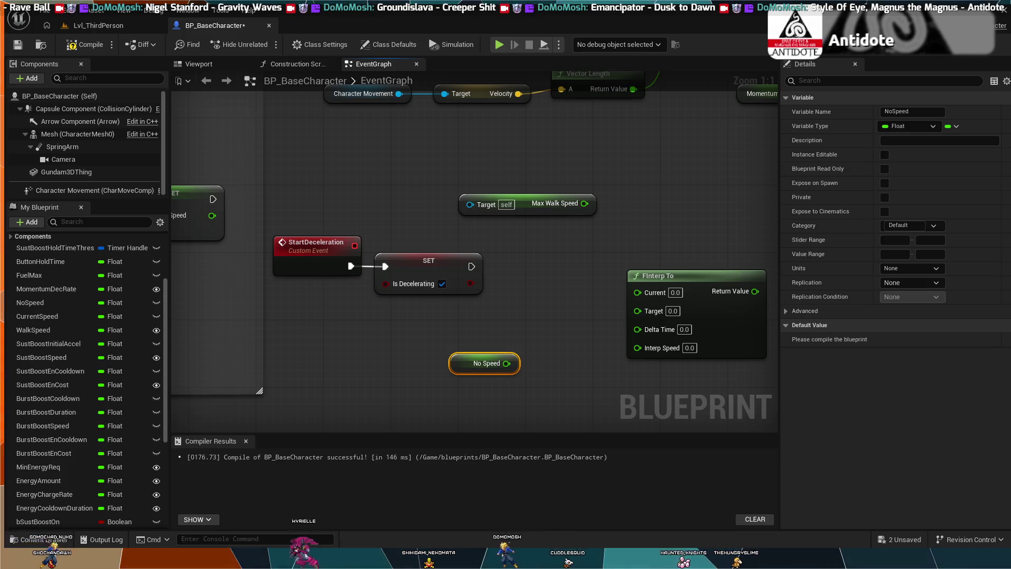
drag(585, 204, 638, 293)
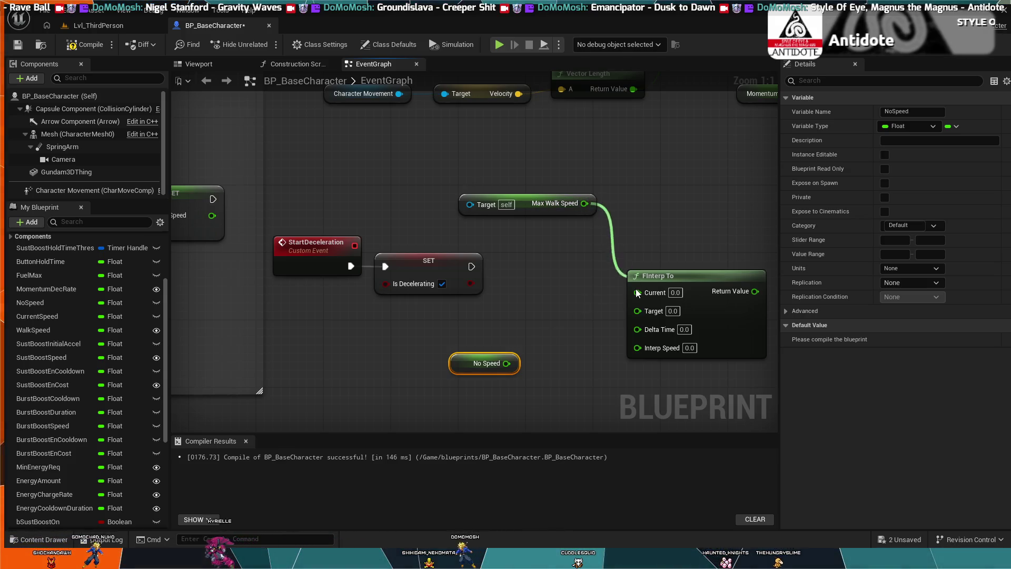
drag(507, 363, 638, 309)
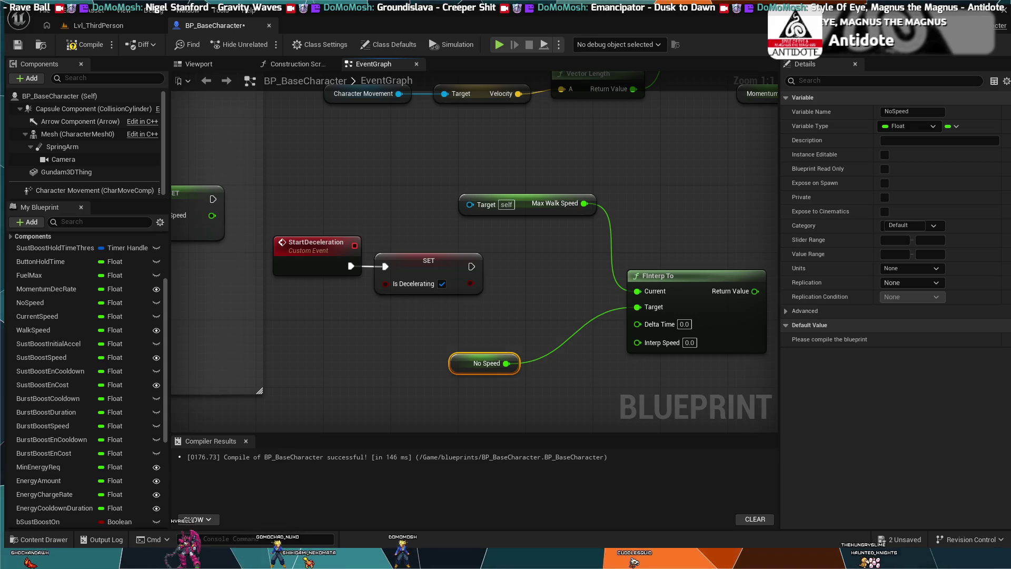
scroll(470, 336, down, 1)
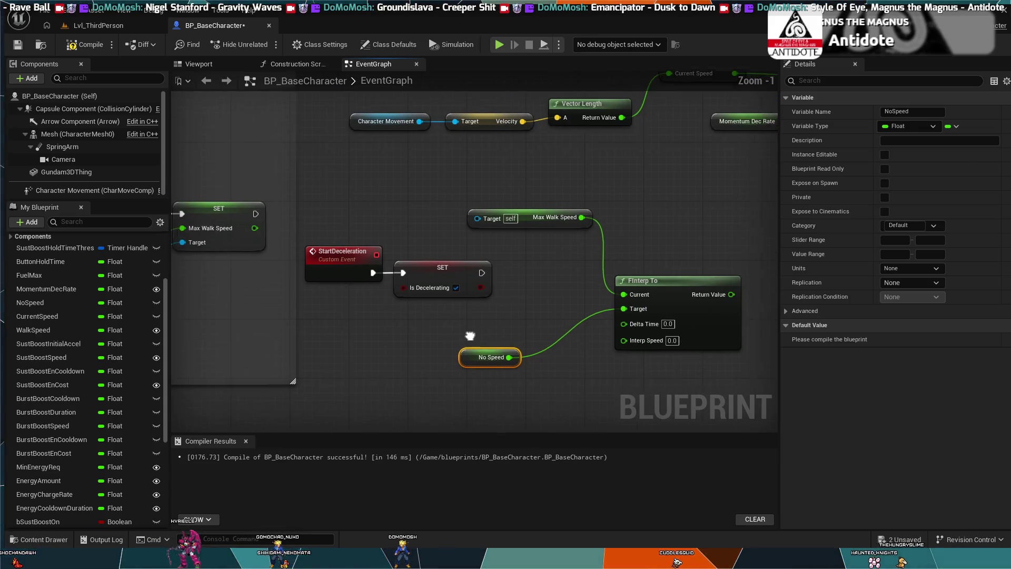
Find Event Tick in the Fuel/Energy System section and wire Delta Seconds into FInterp To's Delta Time.
drag(471, 336, 588, 287)
scroll(535, 352, down, 4)
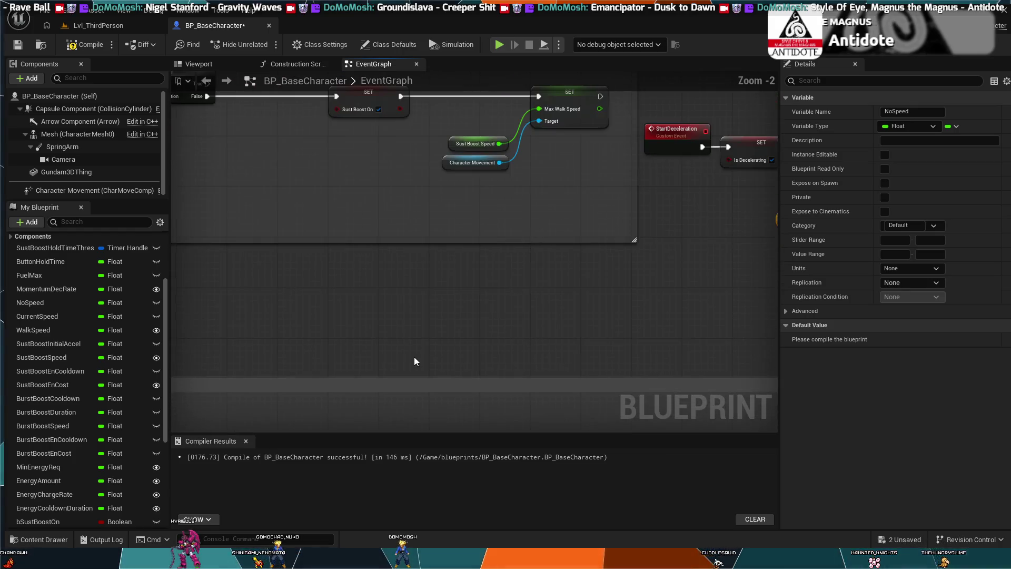
drag(414, 356, 313, 275)
scroll(448, 296, down, 1)
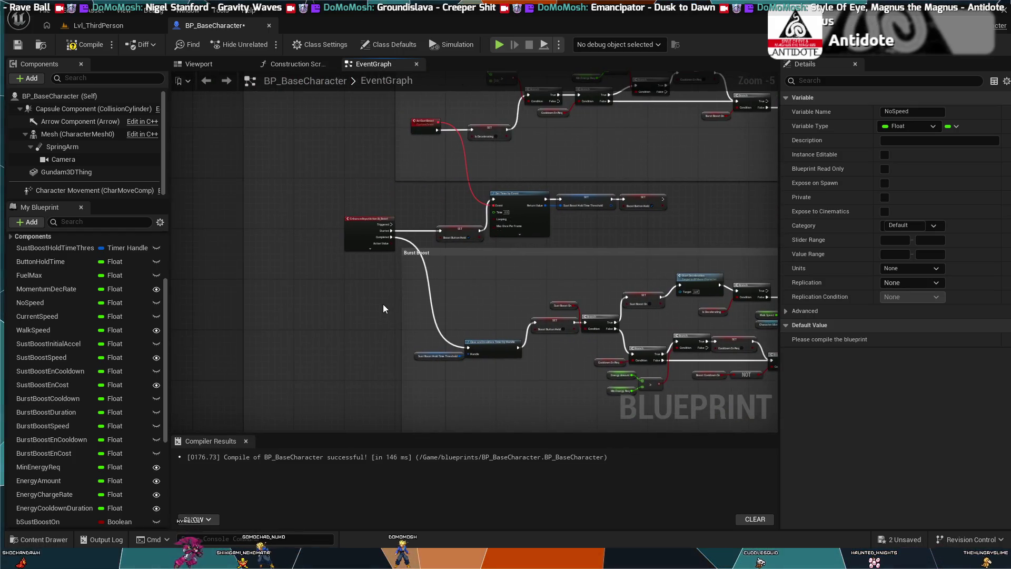
scroll(384, 302, down, 2)
scroll(403, 360, up, 6)
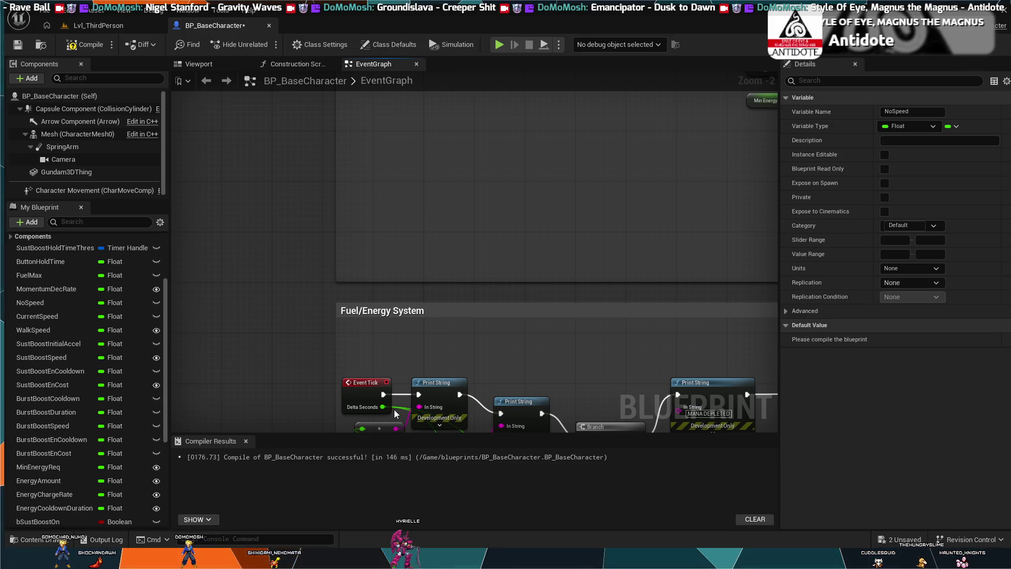
mouse_move(383, 407)
mouse_down()
mouse_move(694, 302)
mouse_move(785, 257)
mouse_move(794, 198)
mouse_move(697, 59)
mouse_move(692, 147)
mouse_move(773, 181)
mouse_move(731, 195)
mouse_move(775, 196)
mouse_move(532, 106)
mouse_move(551, 93)
mouse_move(784, 342)
mouse_move(583, 465)
mouse_move(658, 453)
mouse_move(753, 174)
mouse_move(340, 160)
mouse_move(639, 213)
mouse_move(594, 401)
mouse_move(548, 453)
mouse_move(337, 211)
mouse_move(125, 197)
mouse_move(533, 280)
mouse_move(365, 48)
mouse_move(475, 104)
mouse_move(460, 51)
mouse_move(375, 181)
mouse_move(364, 229)
mouse_move(188, 194)
mouse_move(276, 185)
mouse_move(706, 202)
mouse_move(814, 192)
mouse_move(769, 119)
mouse_move(649, 60)
mouse_move(562, 117)
mouse_move(580, 100)
mouse_move(780, 151)
mouse_move(630, 221)
mouse_move(583, 205)
mouse_move(591, 198)
mouse_up()
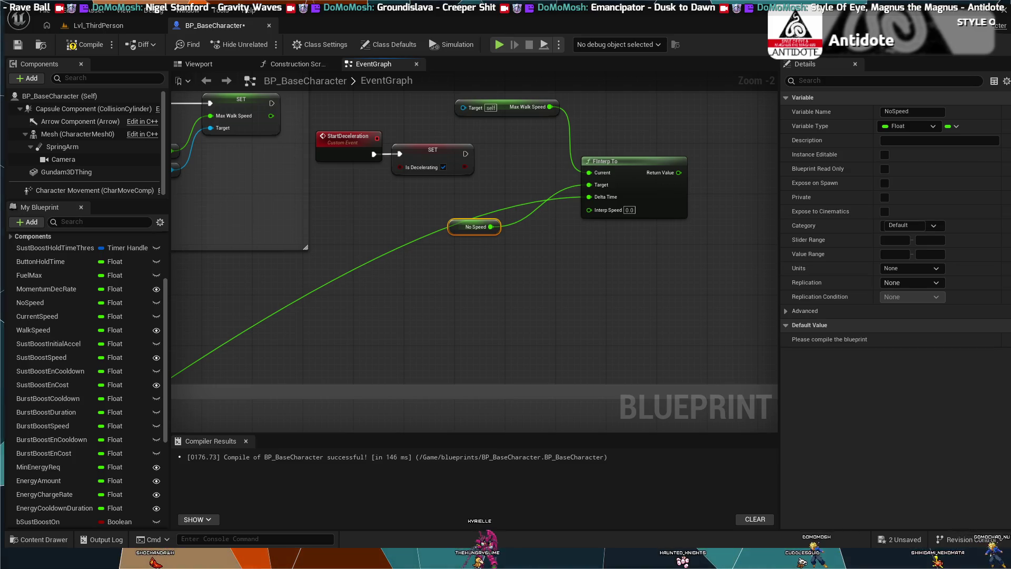
Pull a wire out from FInterp To's Return Value output.
drag(678, 173, 710, 180)
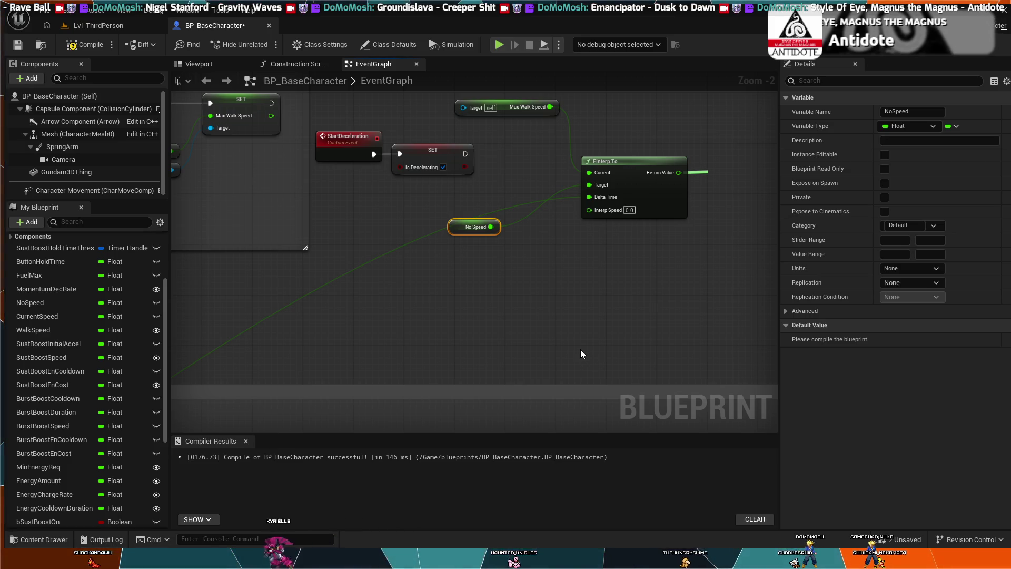
scroll(567, 323, up, 1)
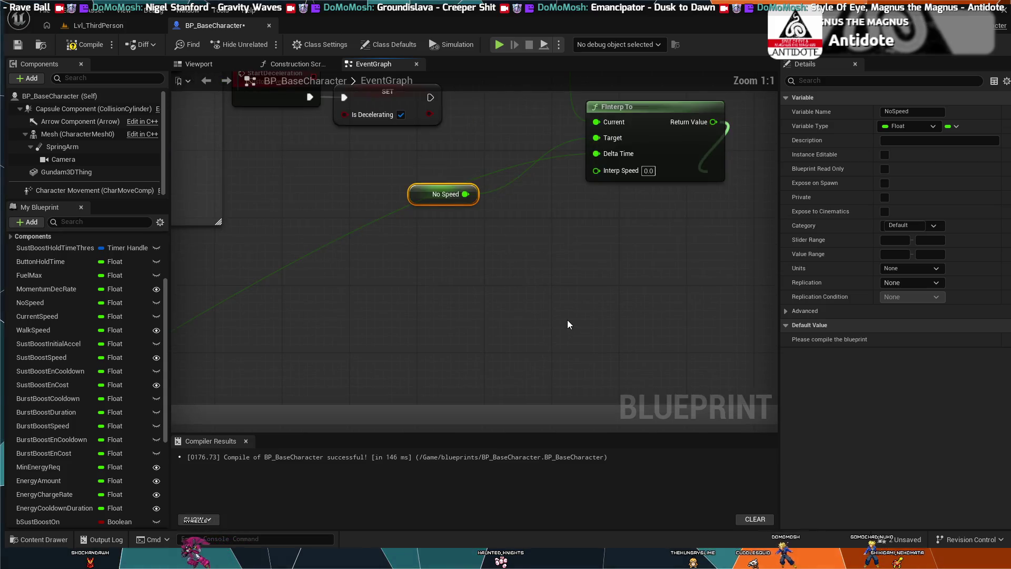
scroll(559, 322, down, 1)
drag(559, 322, 545, 387)
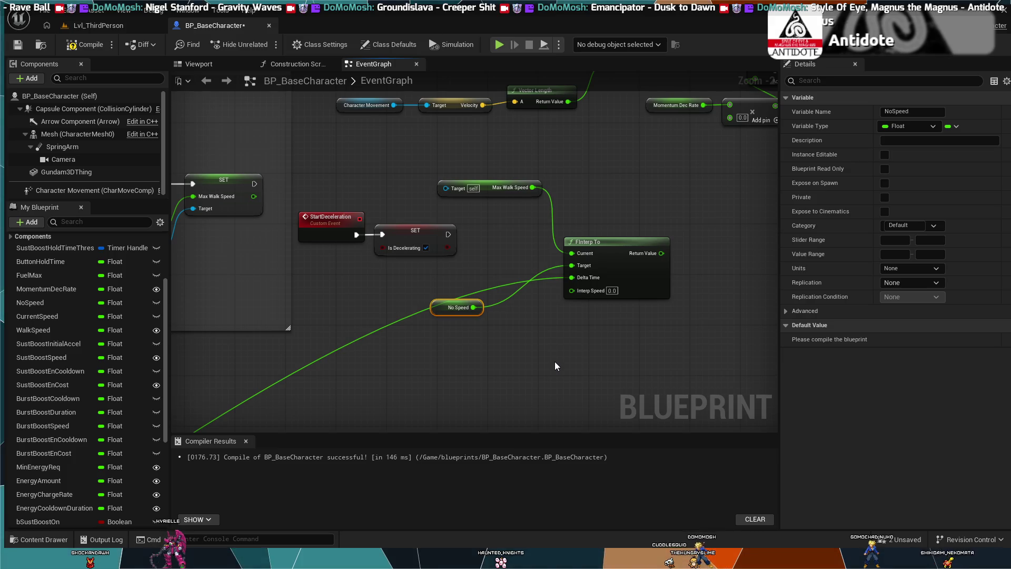
scroll(518, 381, down, 2)
drag(519, 383, 697, 213)
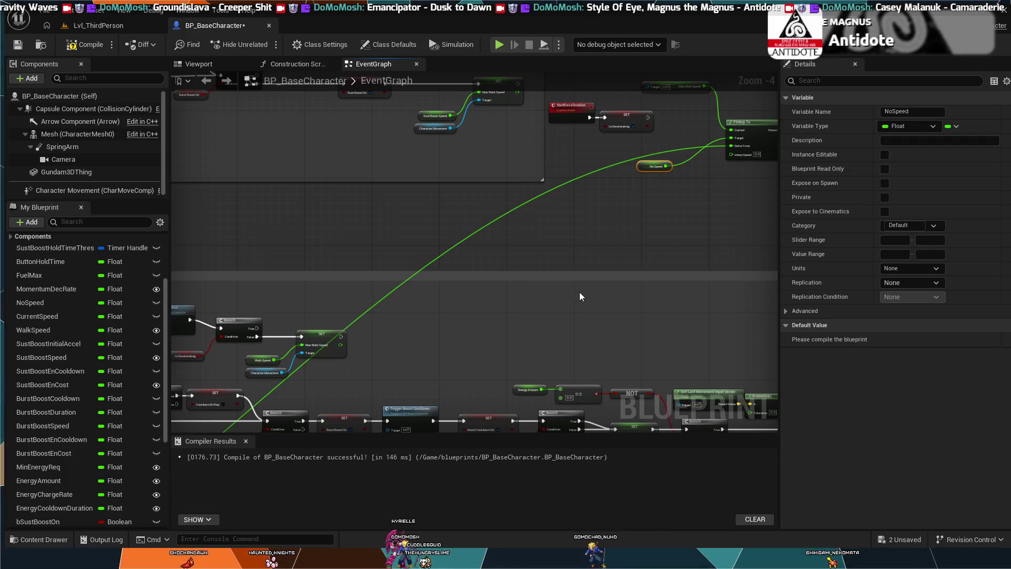
drag(624, 268, 566, 363)
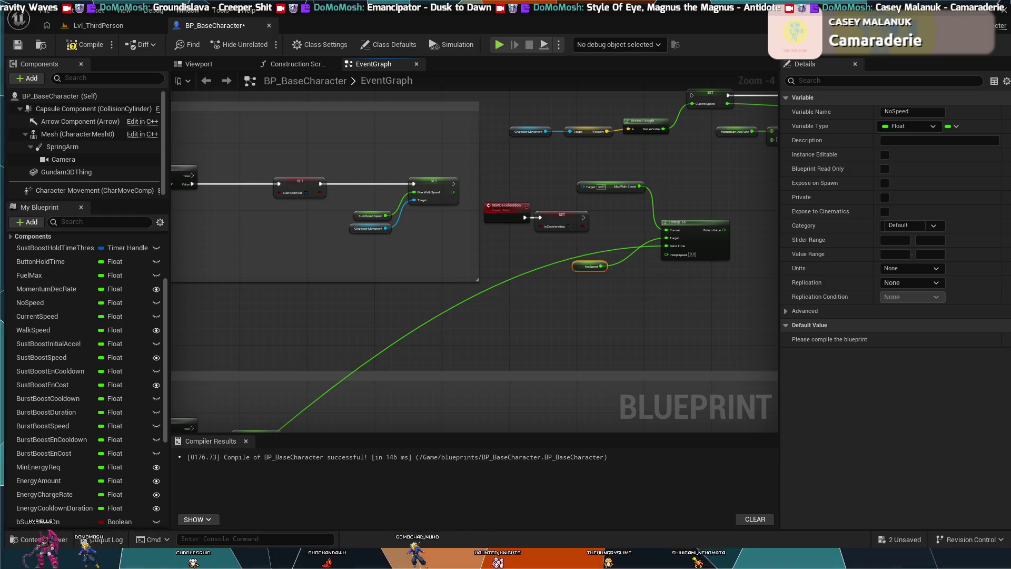
scroll(585, 336, up, 1)
scroll(585, 334, up, 3)
drag(608, 311, 539, 331)
drag(490, 357, 779, 344)
scroll(469, 293, down, 2)
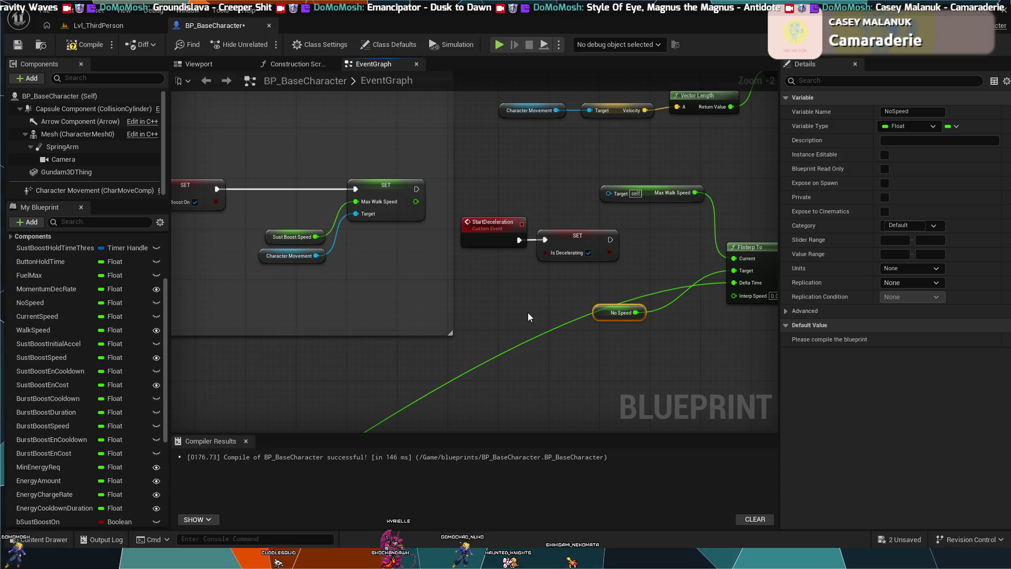
drag(528, 312, 384, 311)
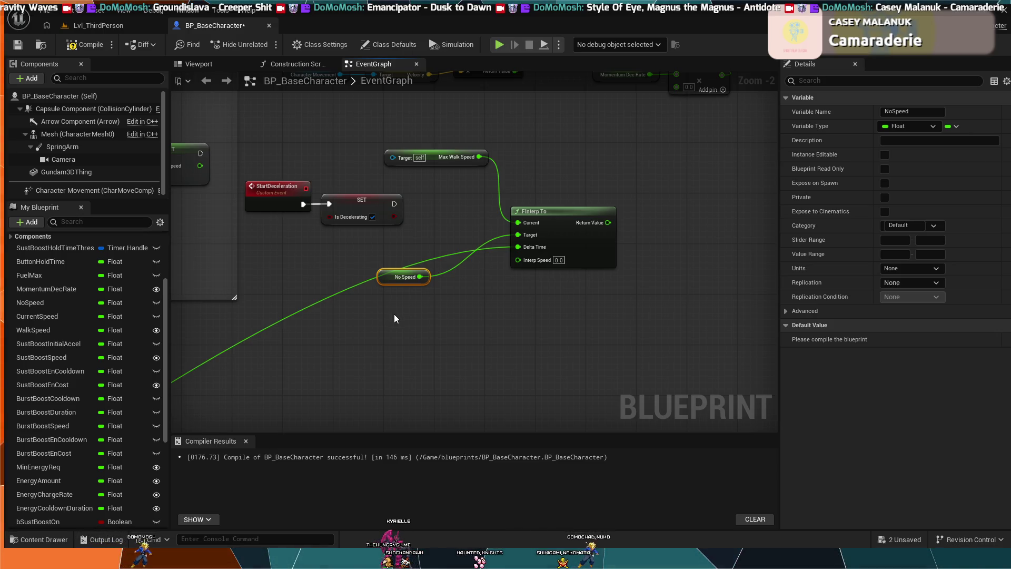
scroll(442, 301, up, 1)
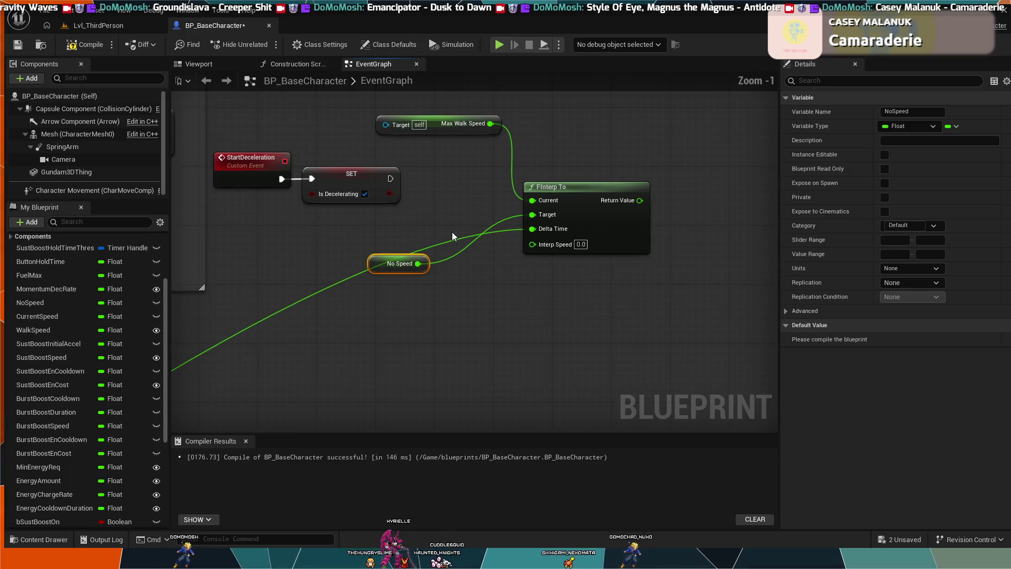
drag(452, 232, 453, 331)
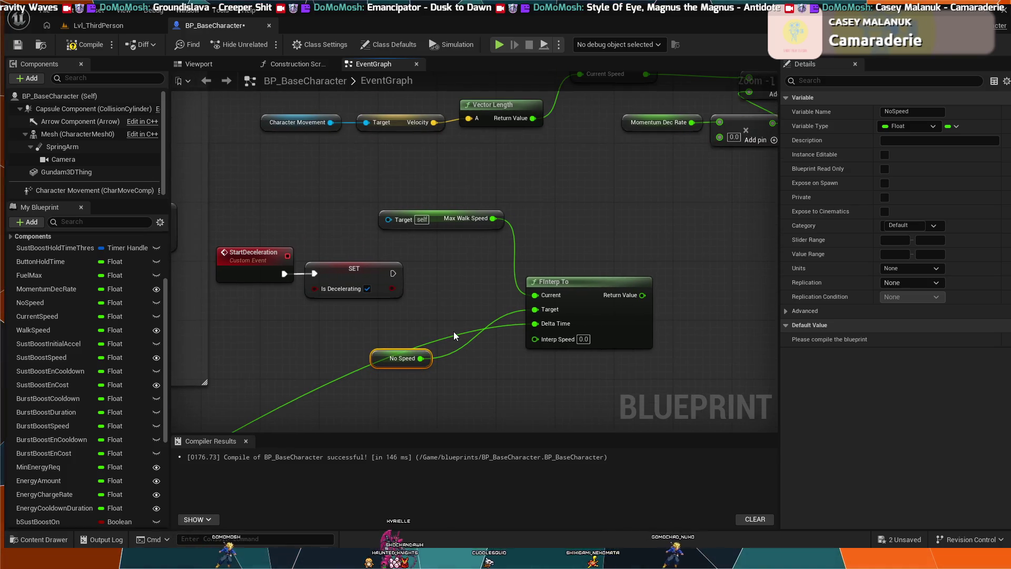
click(42, 298)
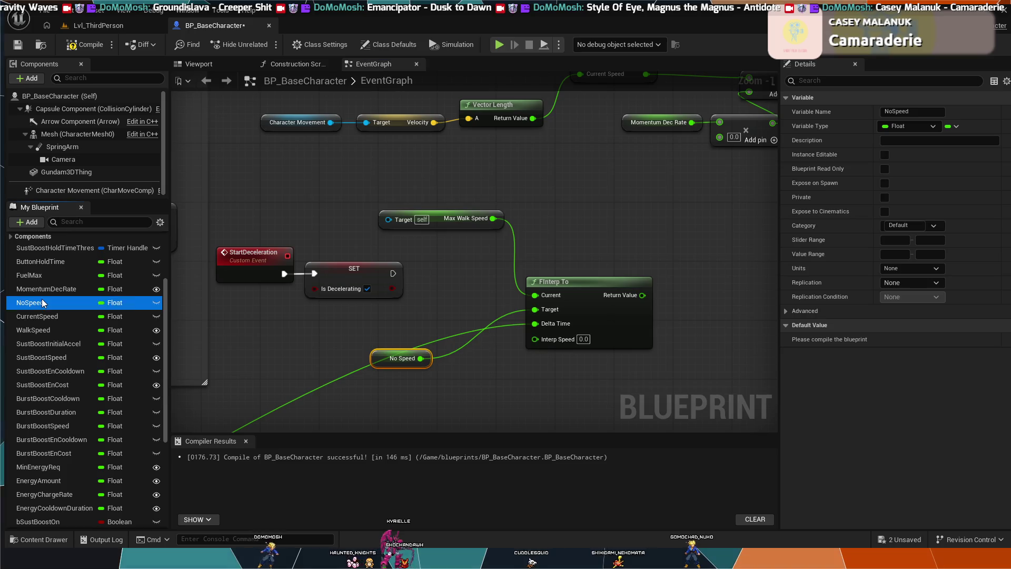
Compare default values of CurrentSpeed, NoSpeed, WalkSpeed, BurstBoostSpeed and SustBoostSpeed in Details.
click(56, 318)
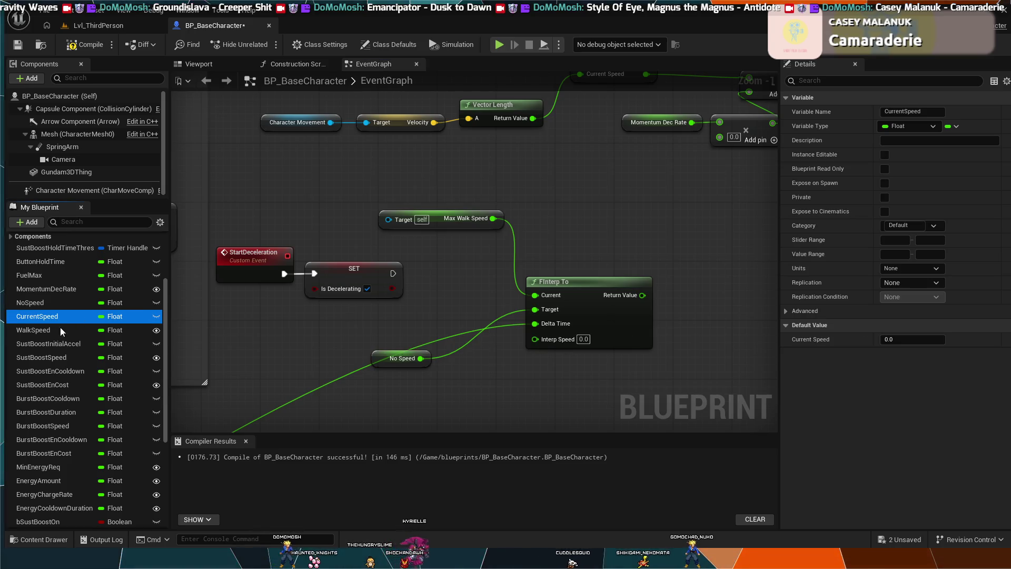
click(69, 305)
click(64, 316)
click(67, 306)
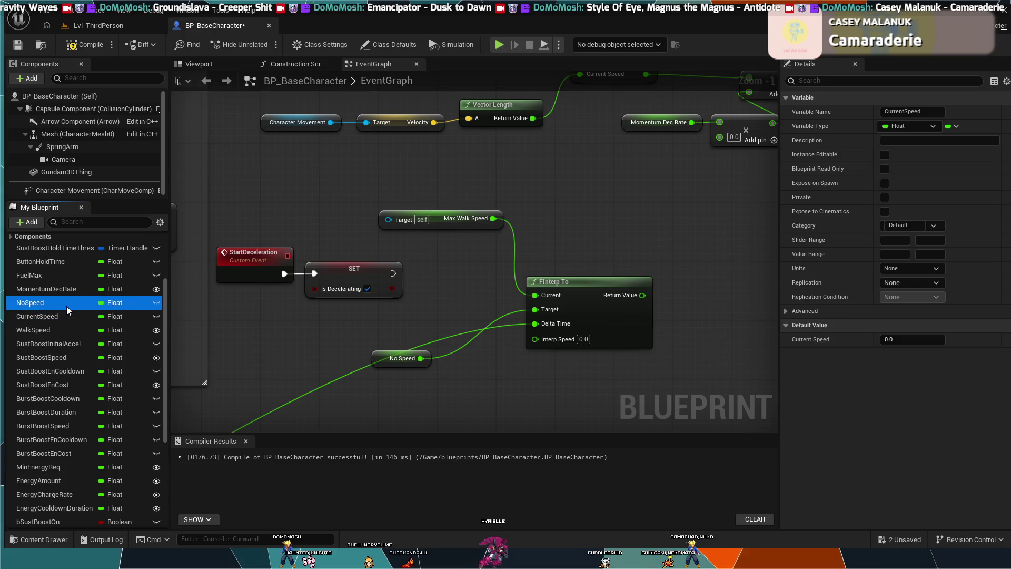
click(61, 317)
click(57, 327)
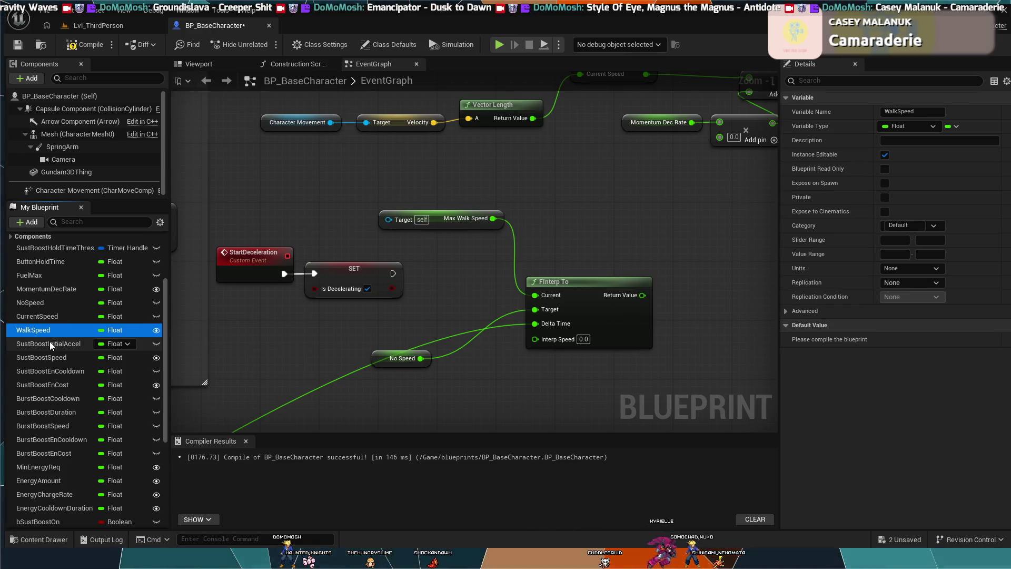
click(68, 427)
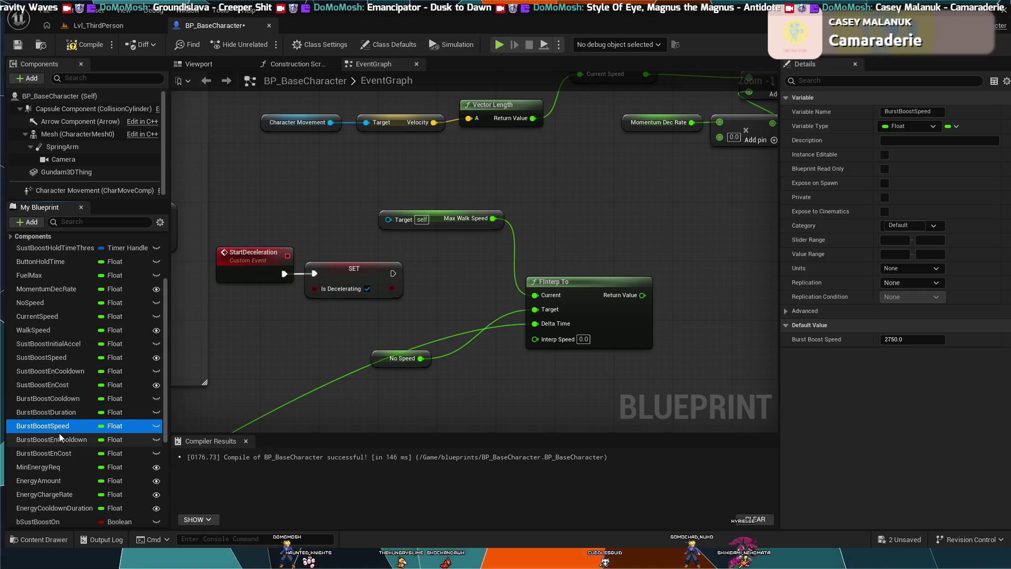
scroll(62, 441, down, 3)
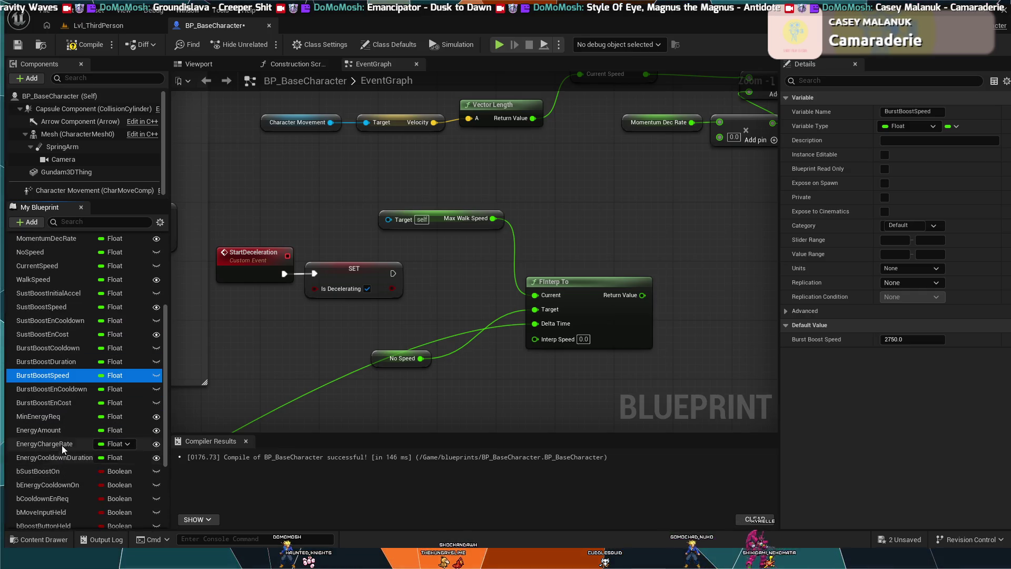
click(62, 311)
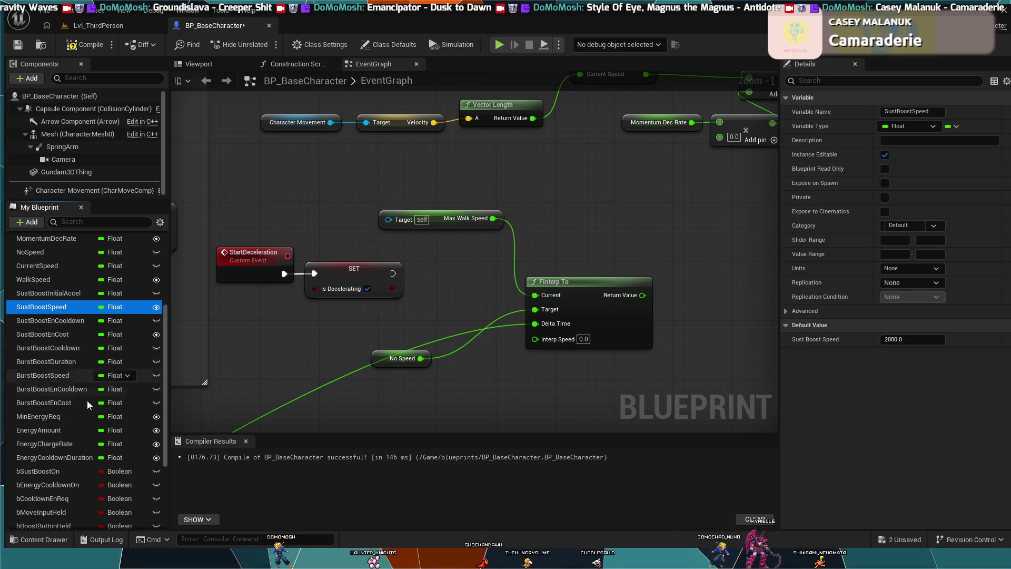
scroll(91, 419, up, 2)
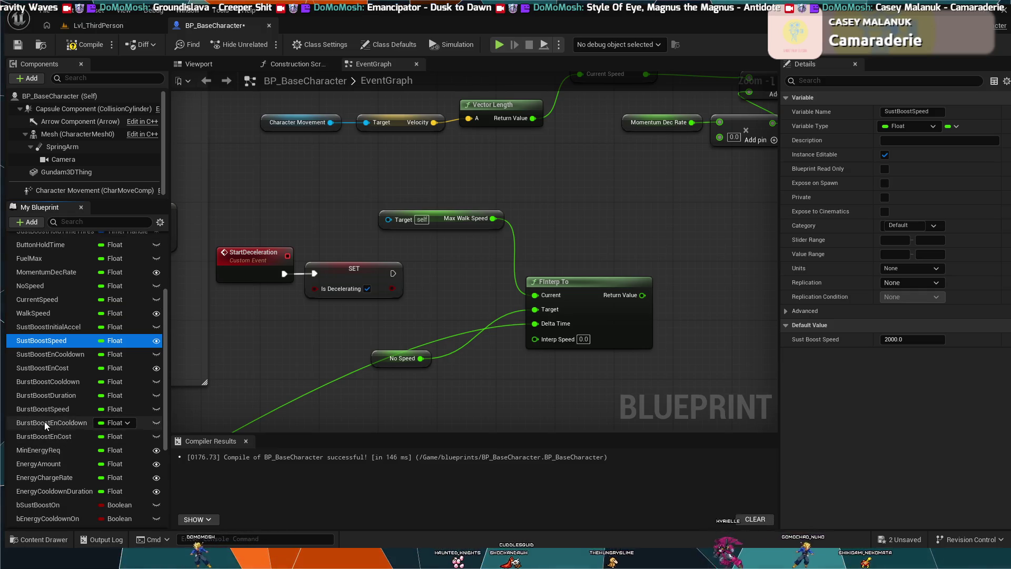
click(49, 314)
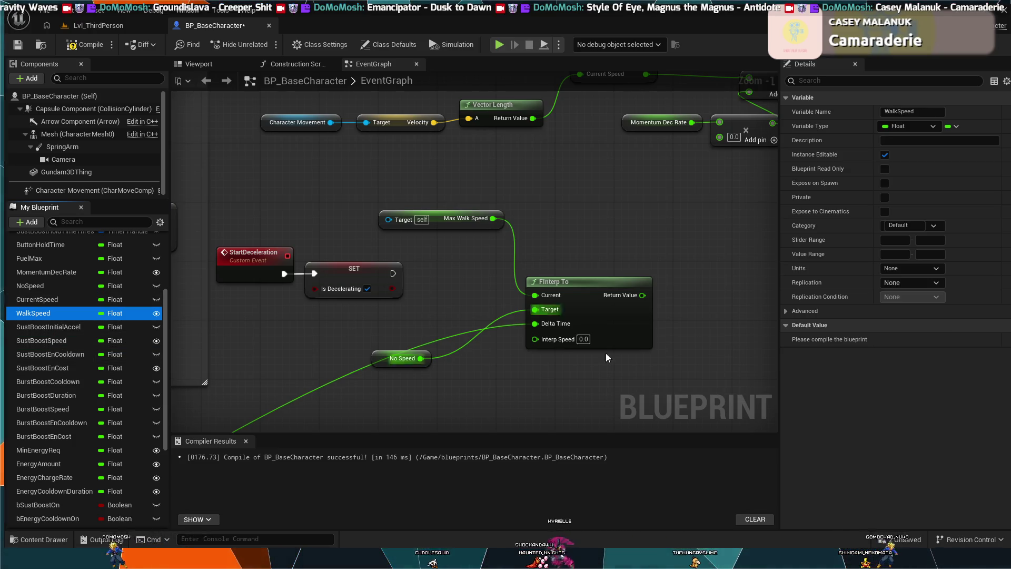
Compile BP_BaseCharacter and confirm NoSpeed's default value now reads 0.0.
click(89, 47)
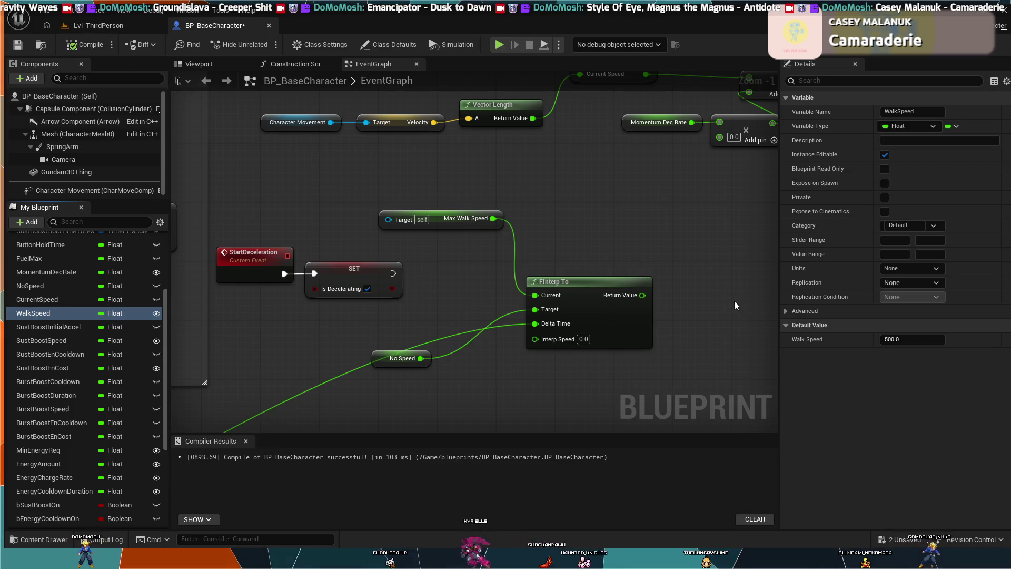
click(24, 300)
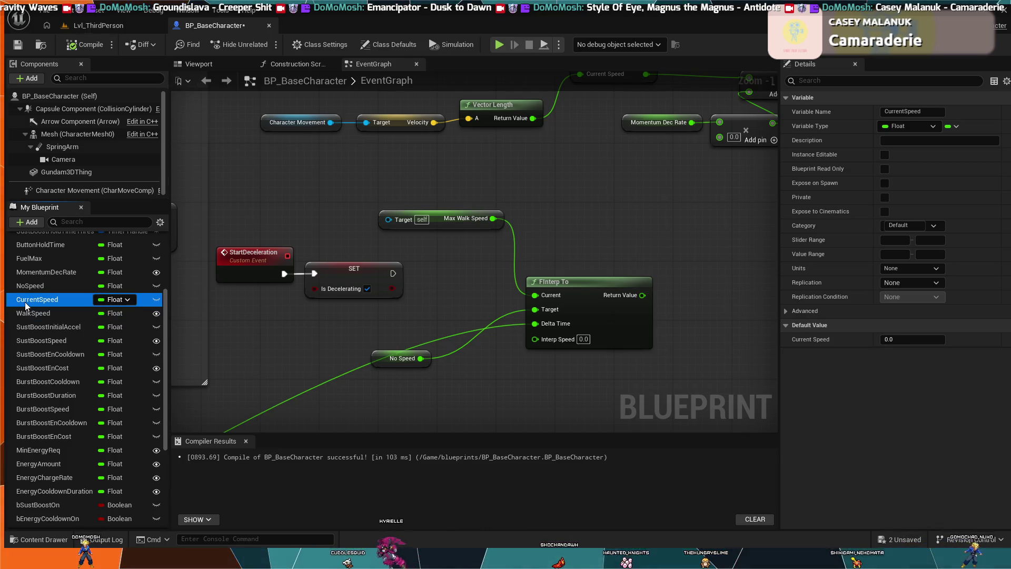
click(30, 290)
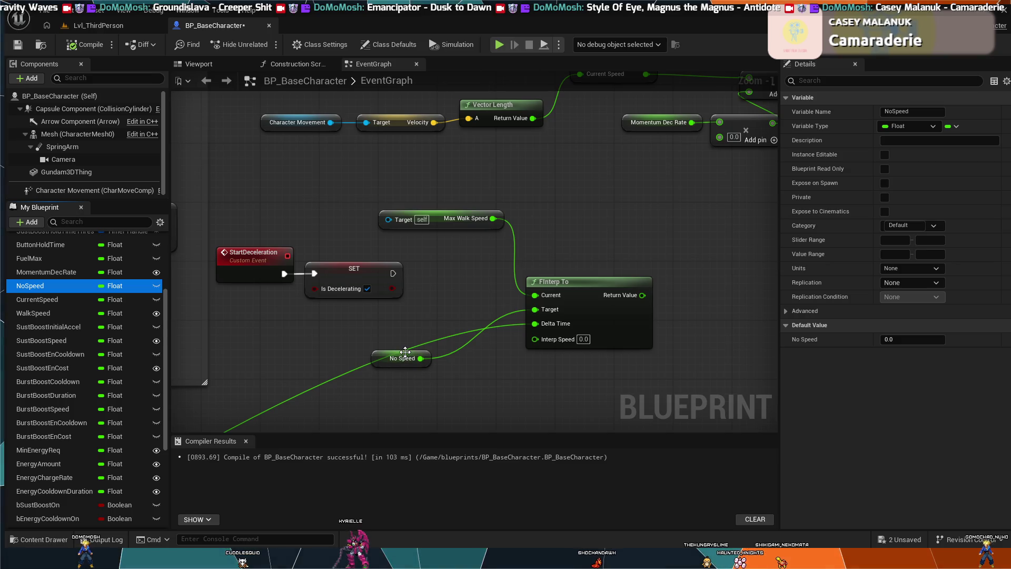
Move No Speed beside FInterp To's Target and feed Return Value into a new SET Max Walk Speed node.
drag(401, 359, 477, 302)
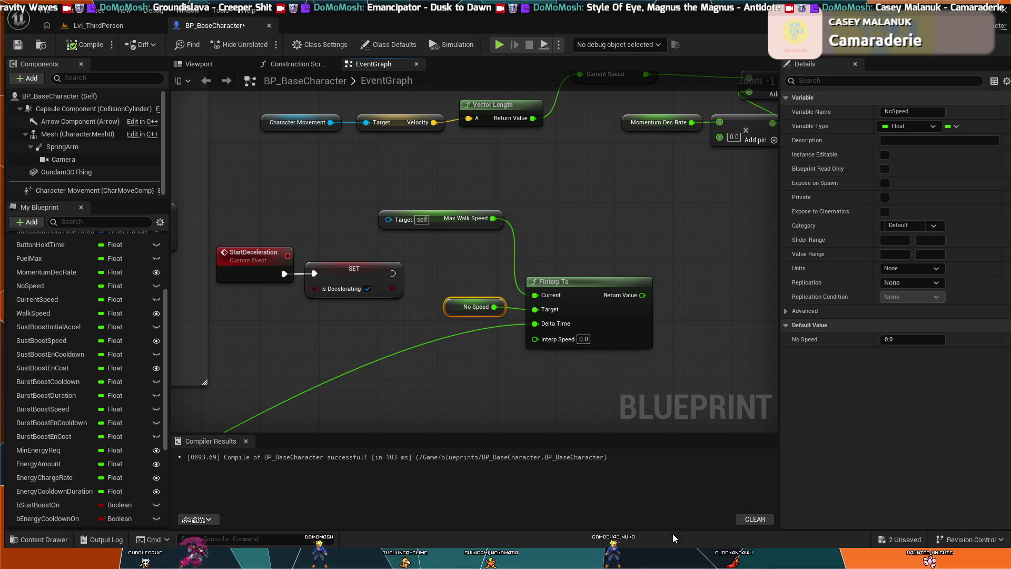
drag(642, 295, 665, 302)
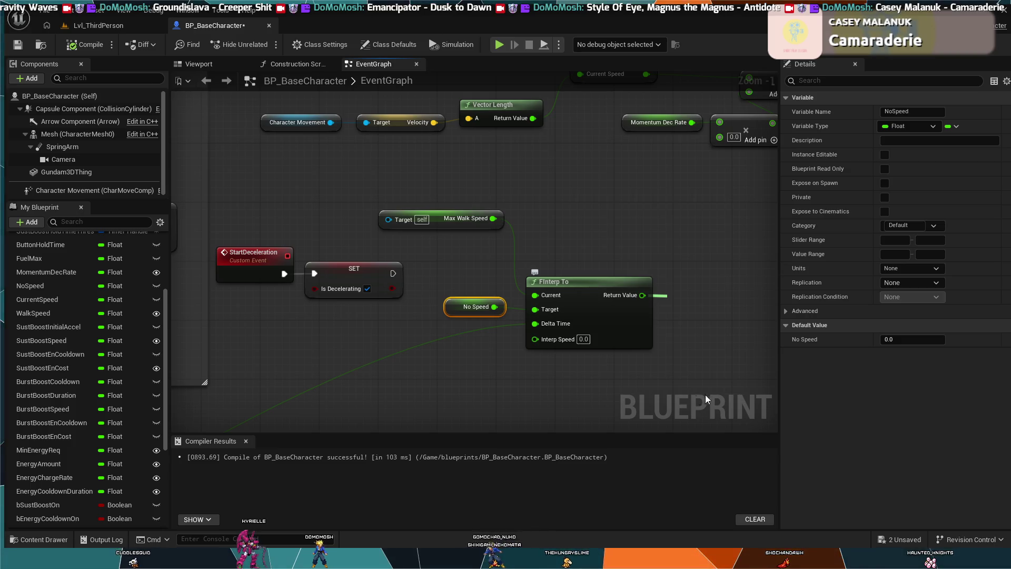
click(755, 356)
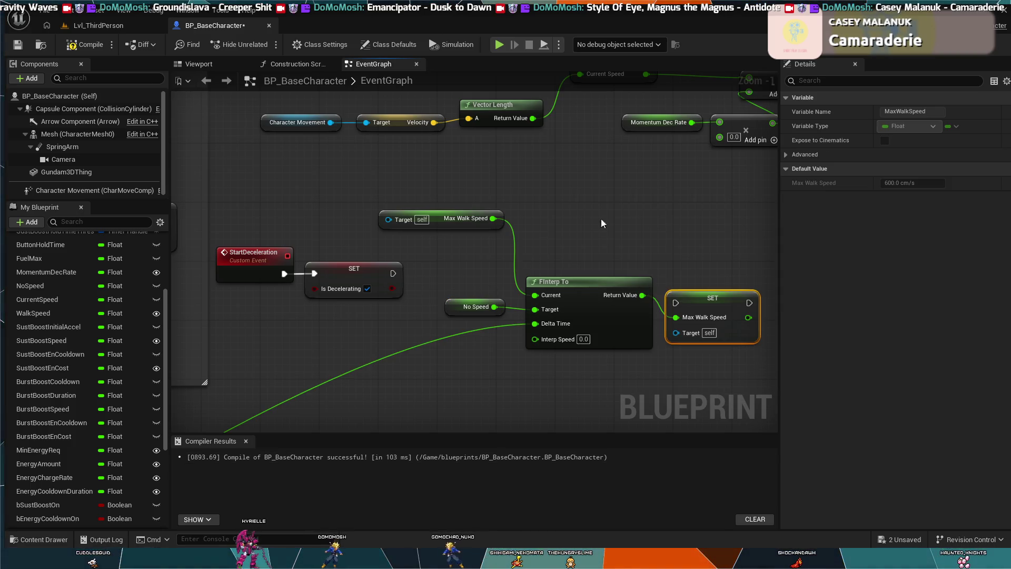
Line the Max Walk Speed setter up with FInterp To and survey the surrounding graph.
drag(730, 293, 731, 271)
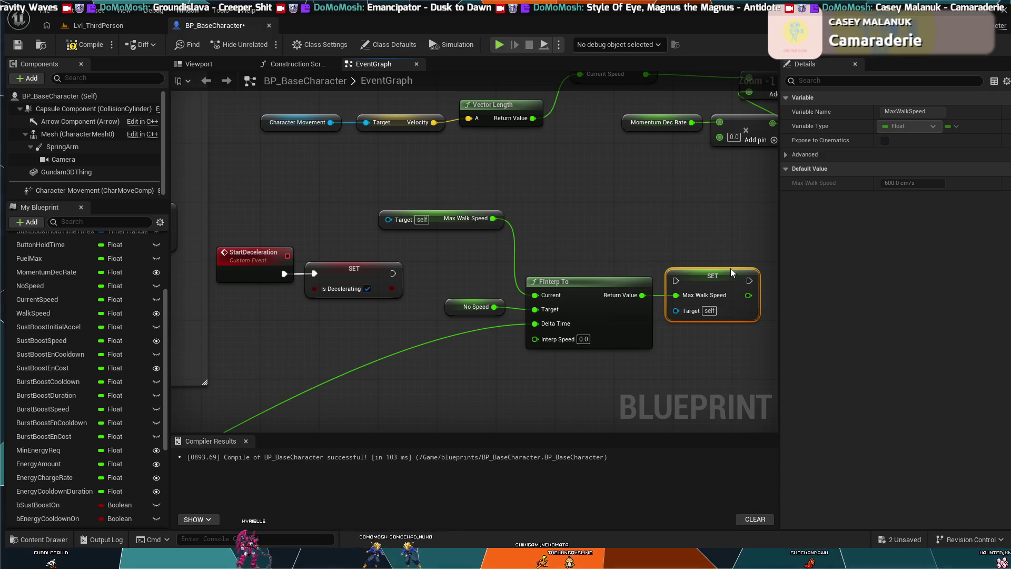
click(693, 227)
drag(621, 390, 732, 236)
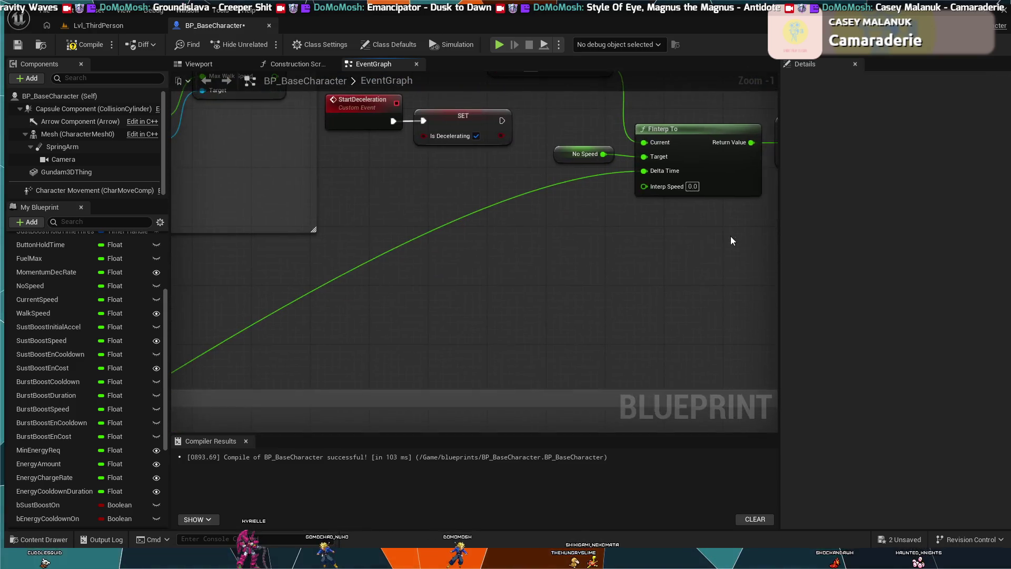
scroll(578, 333, down, 2)
drag(578, 333, 614, 271)
scroll(615, 270, down, 2)
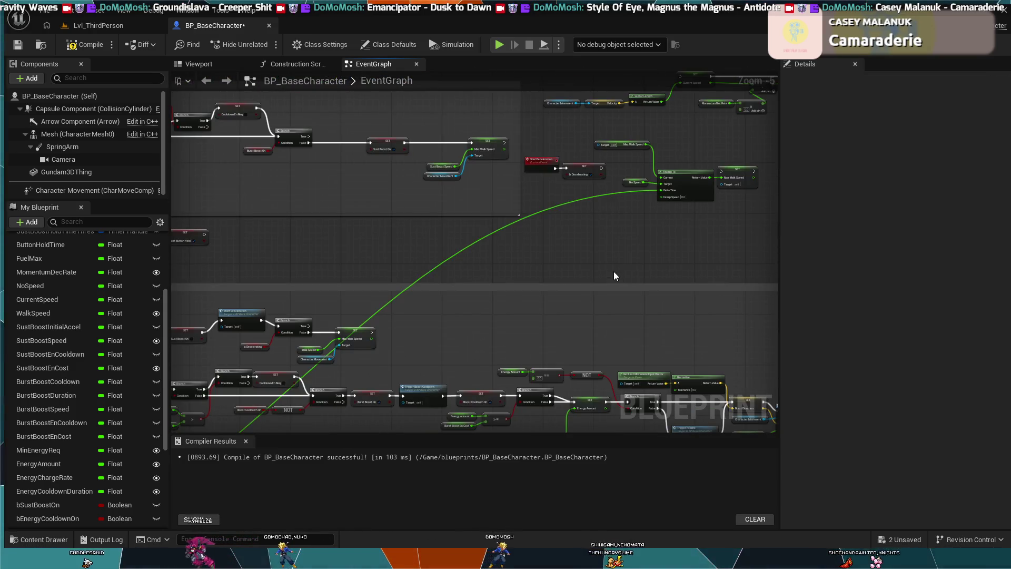
scroll(614, 271, up, 1)
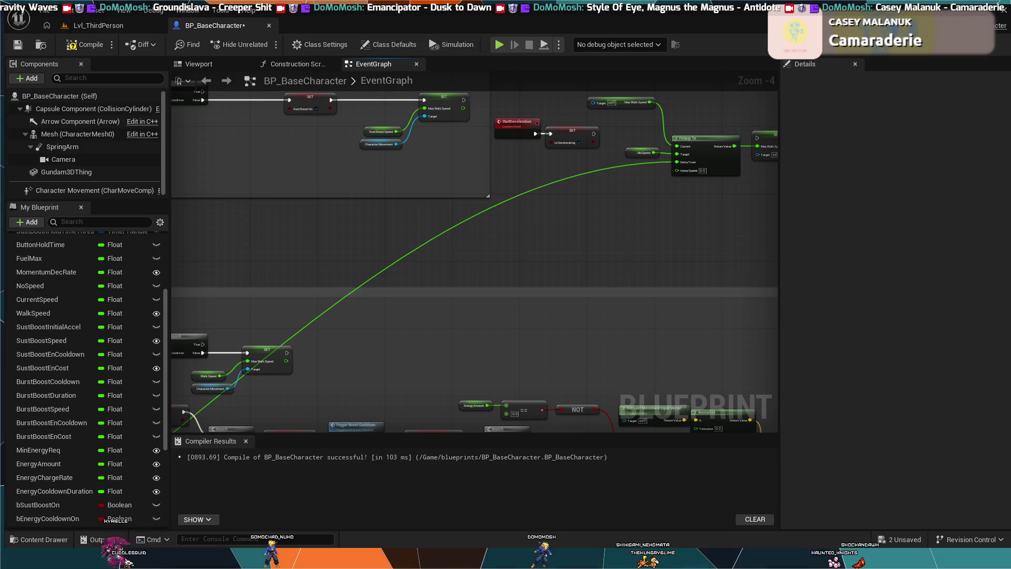
scroll(614, 271, up, 3)
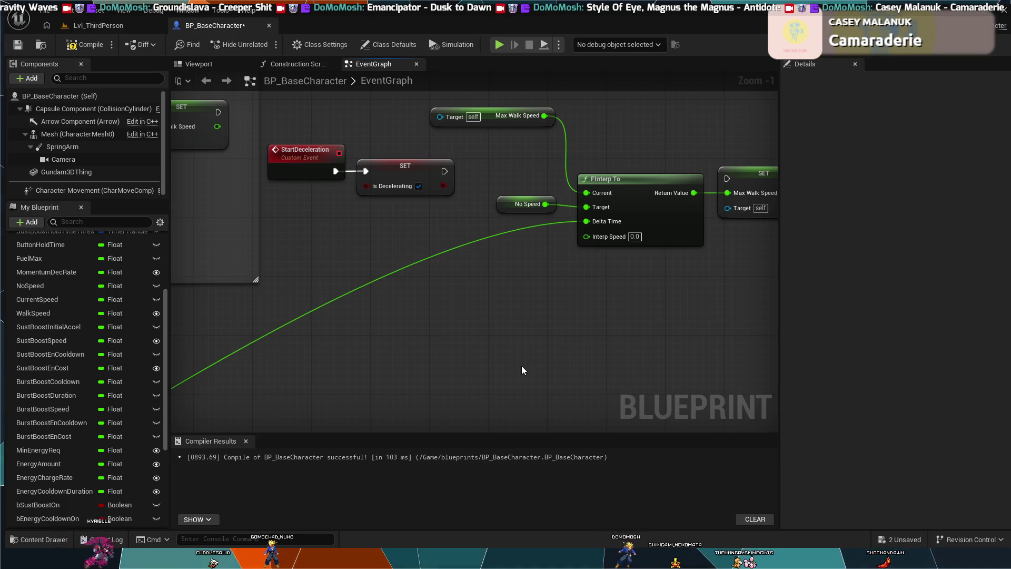
scroll(554, 342, down, 2)
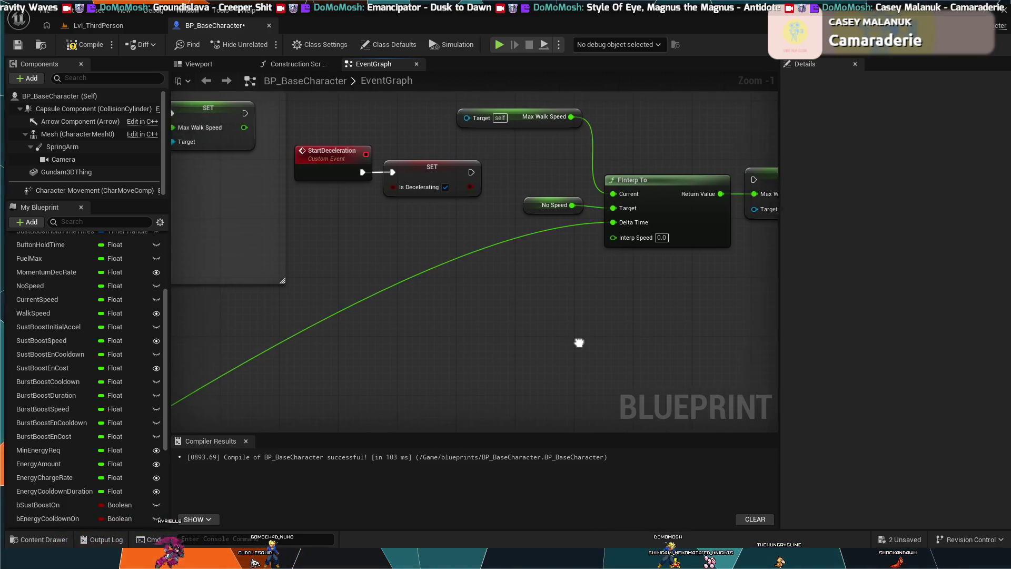
mouse_move(618, 318)
mouse_down()
mouse_move(427, 279)
mouse_move(616, 298)
mouse_up()
mouse_move(364, 301)
mouse_down()
mouse_move(695, 254)
mouse_move(607, 218)
mouse_move(517, 311)
mouse_move(286, 332)
mouse_move(110, 322)
mouse_move(51, 350)
mouse_up()
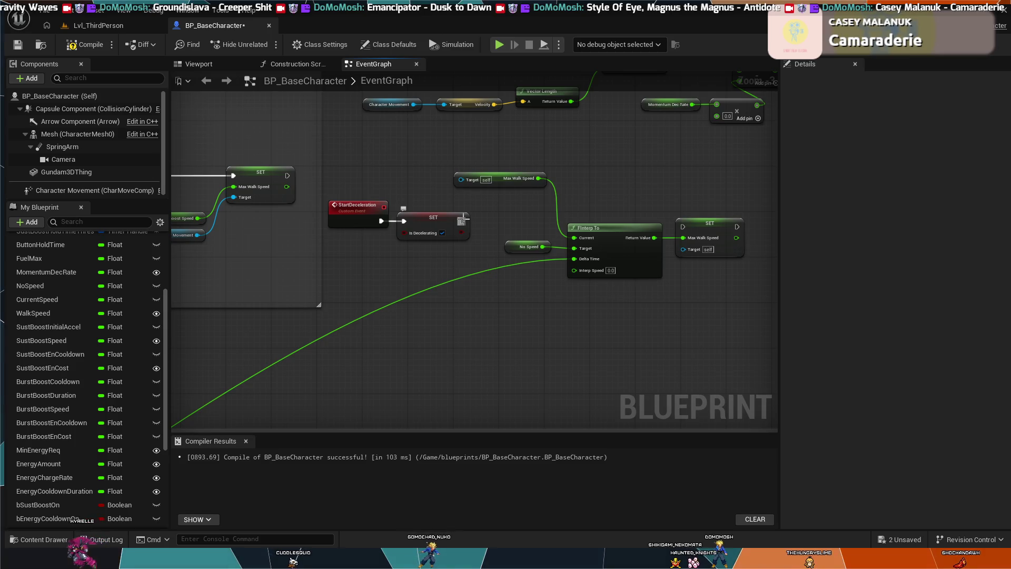
Remove the exec link from the Is Decelerating SET into the far-right Max Walk Speed SET.
drag(466, 223, 689, 226)
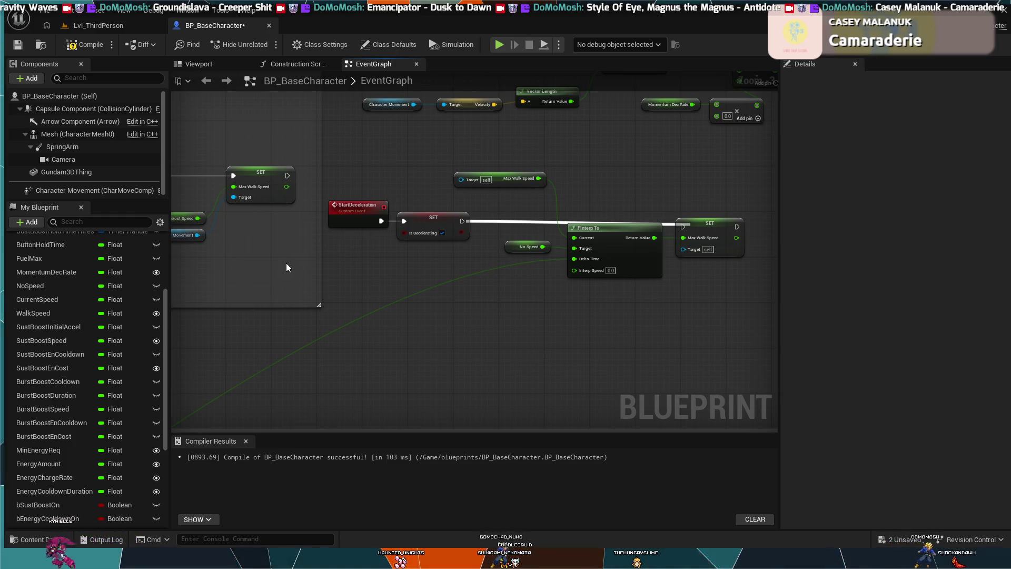
key(ctrl+z)
drag(286, 263, 448, 275)
drag(654, 251, 534, 272)
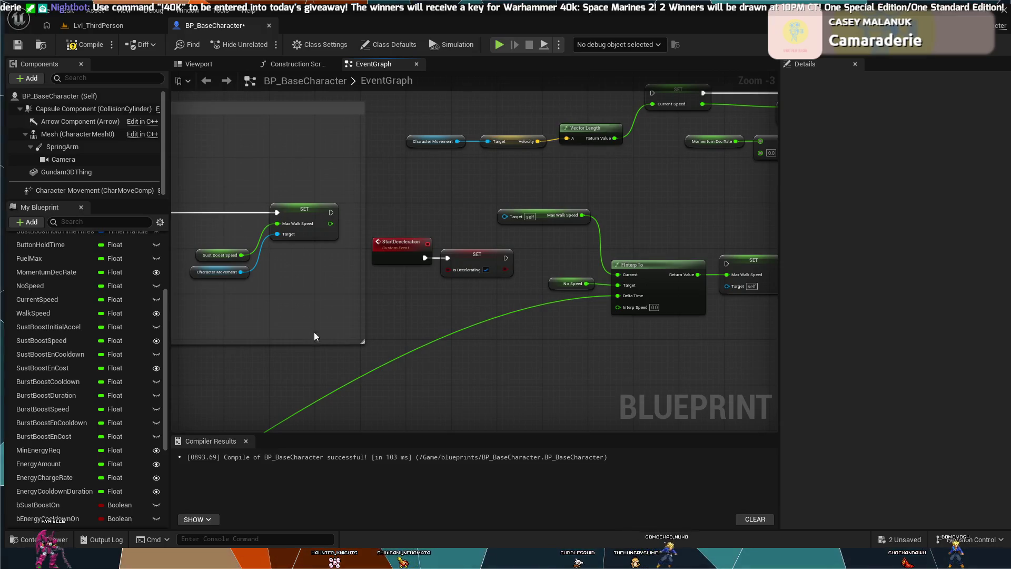
mouse_move(405, 159)
mouse_down()
mouse_move(510, 192)
mouse_move(549, 185)
mouse_move(372, 158)
mouse_up()
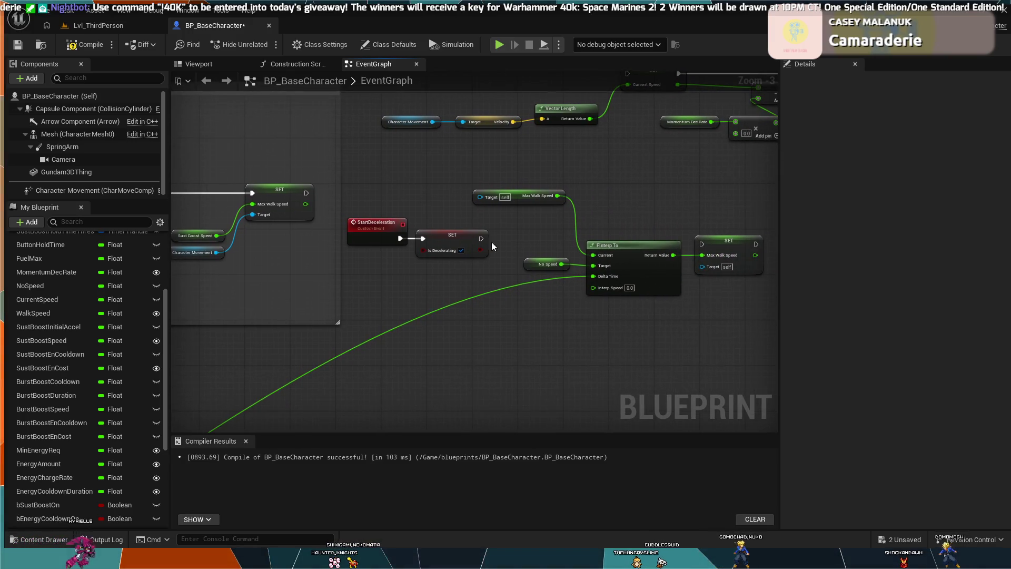
Inspect the No Speed node's properties and pan over to the boost branch sections.
click(548, 261)
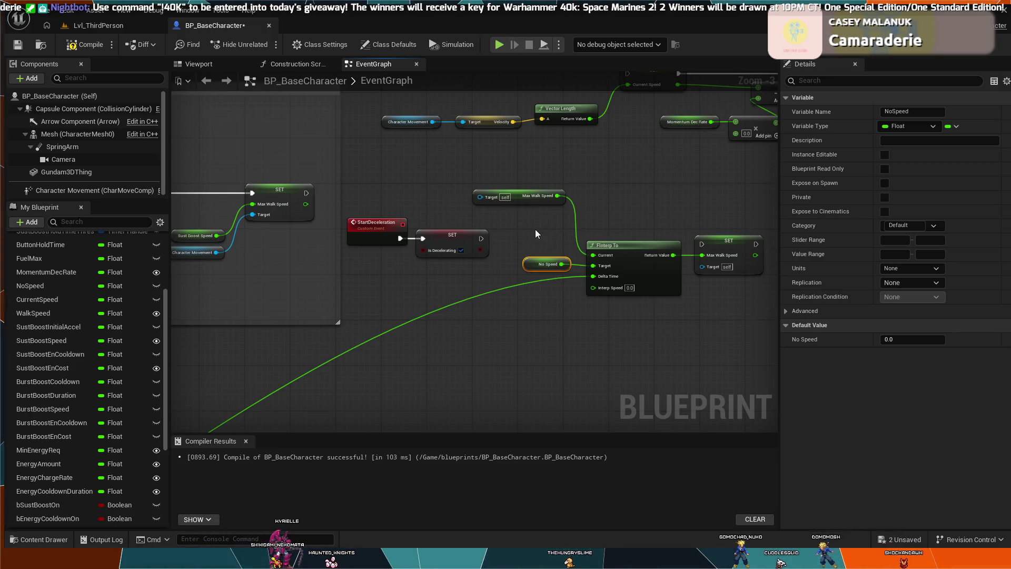
click(510, 241)
mouse_move(317, 162)
mouse_down()
mouse_move(361, 147)
mouse_move(449, 153)
mouse_up()
scroll(416, 168, down, 2)
mouse_move(457, 257)
mouse_down()
mouse_move(586, 207)
mouse_move(474, 345)
mouse_up()
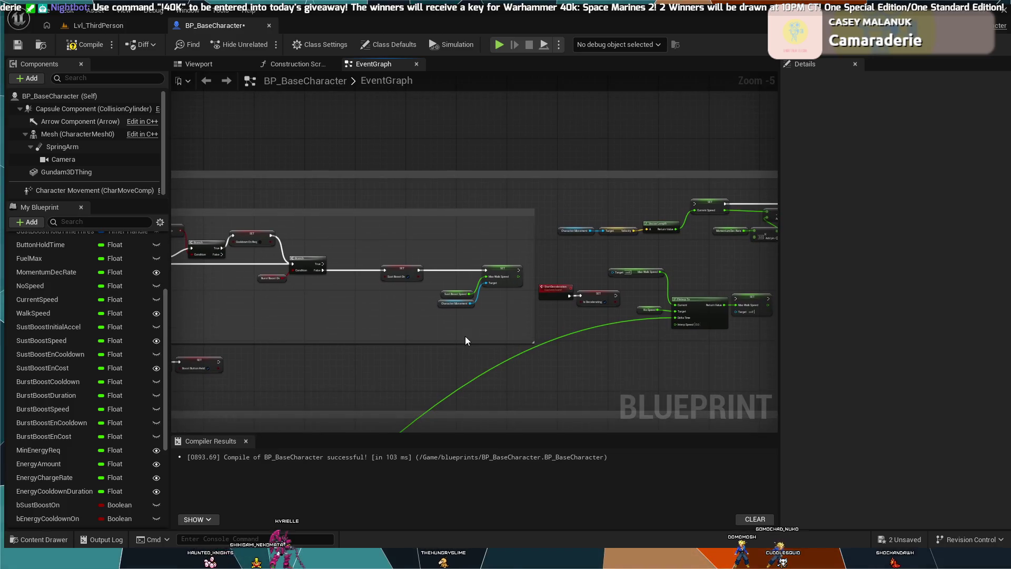
scroll(465, 341, up, 2)
scroll(428, 353, down, 1)
drag(558, 304, 649, 331)
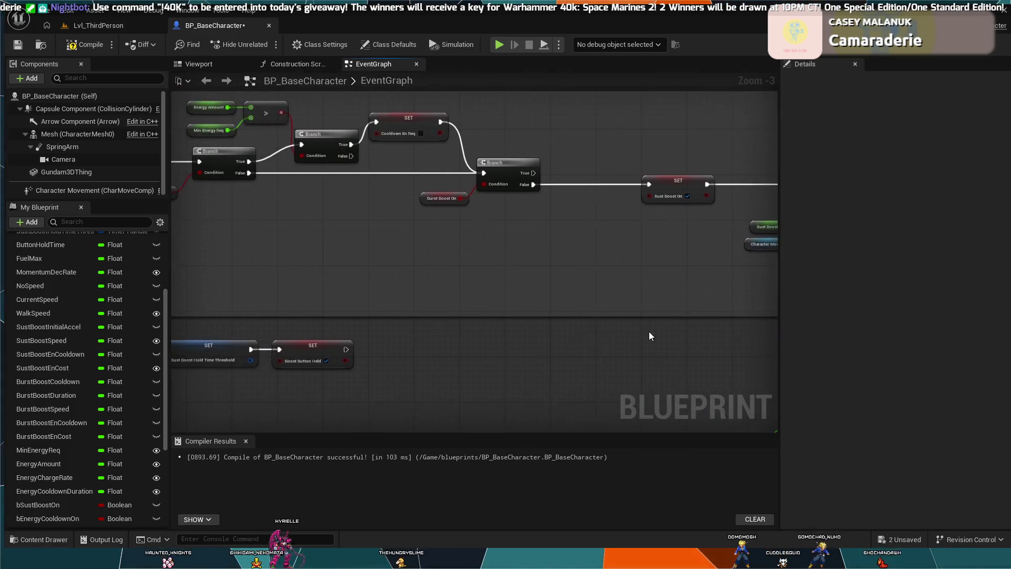
scroll(649, 331, down, 2)
scroll(510, 352, up, 2)
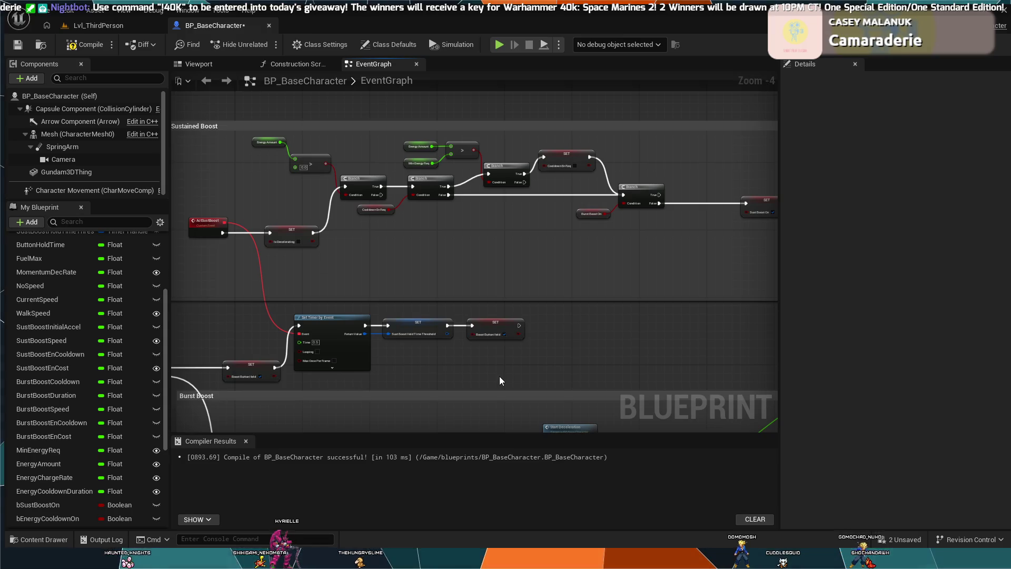
mouse_move(500, 376)
mouse_down()
mouse_move(485, 366)
mouse_move(458, 172)
mouse_move(557, 177)
mouse_move(400, 160)
mouse_move(381, 312)
mouse_move(423, 260)
mouse_up()
scroll(499, 254, up, 4)
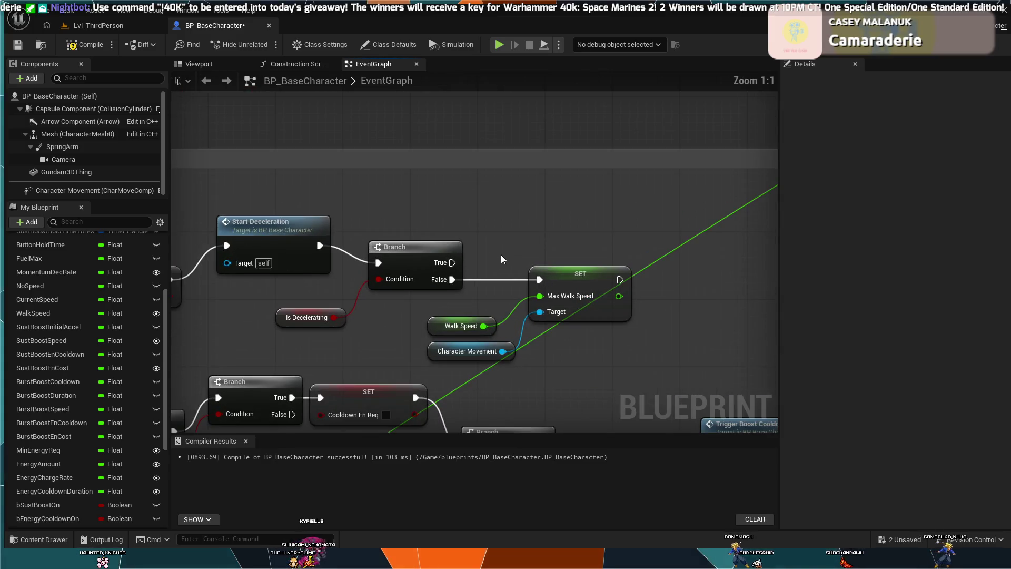
drag(444, 267, 285, 339)
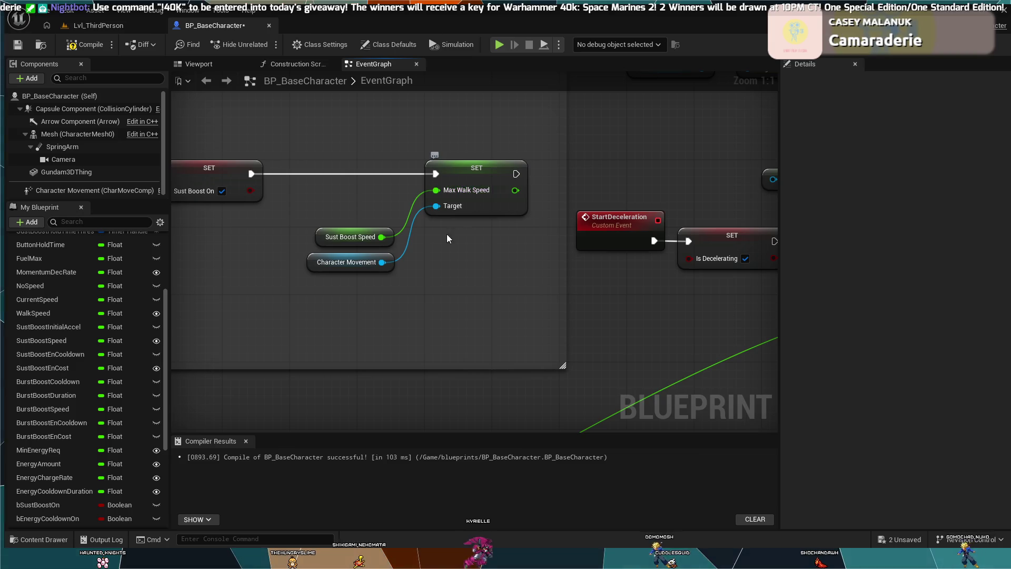
drag(432, 272, 536, 238)
mouse_move(444, 305)
mouse_down()
mouse_move(413, 316)
mouse_move(432, 237)
mouse_move(463, 200)
mouse_move(515, 250)
mouse_move(489, 191)
mouse_up()
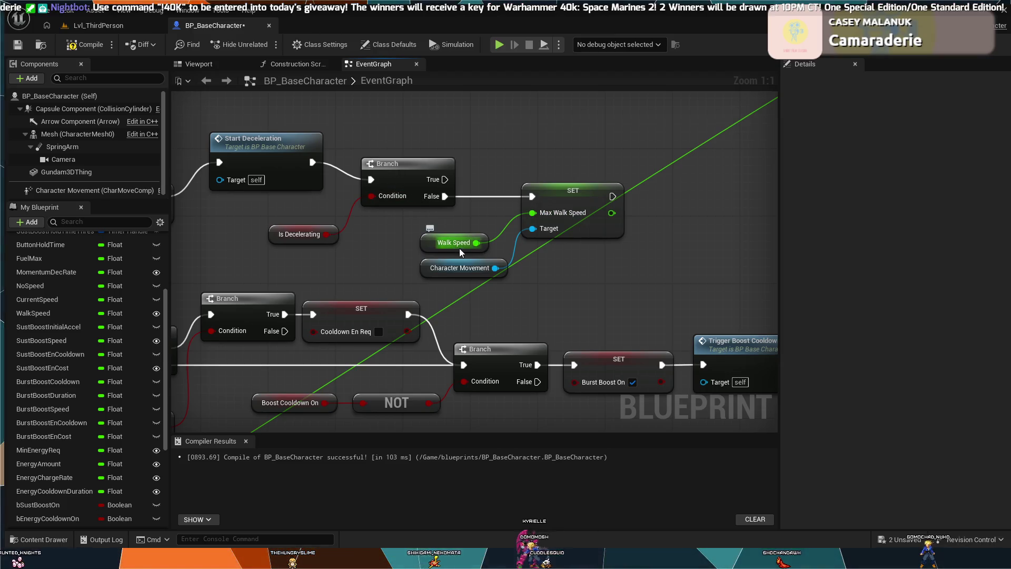
scroll(678, 235, down, 4)
mouse_move(662, 210)
mouse_down()
mouse_move(440, 305)
mouse_move(564, 269)
mouse_up()
scroll(707, 282, up, 3)
drag(707, 283, 502, 379)
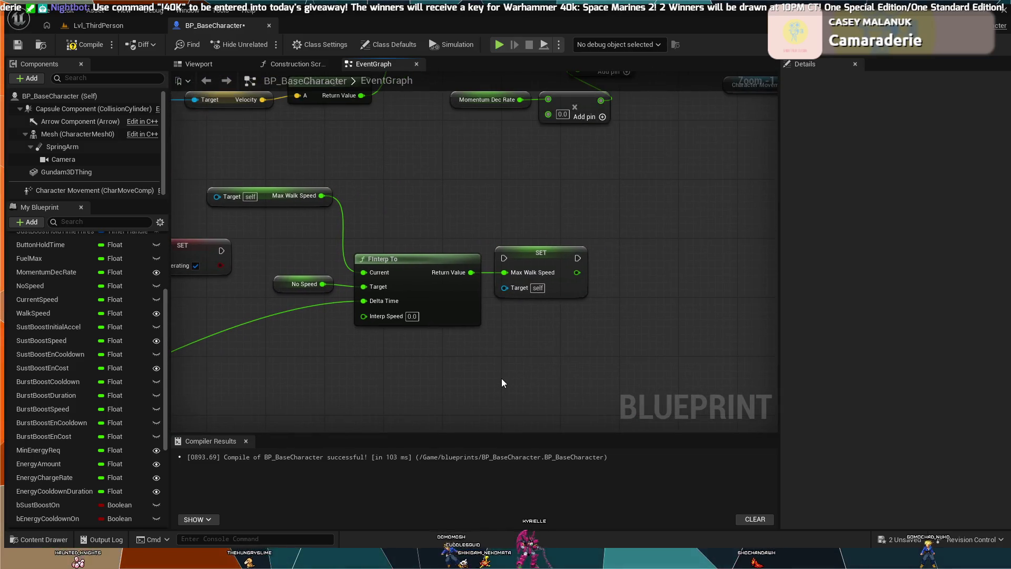
scroll(517, 360, down, 1)
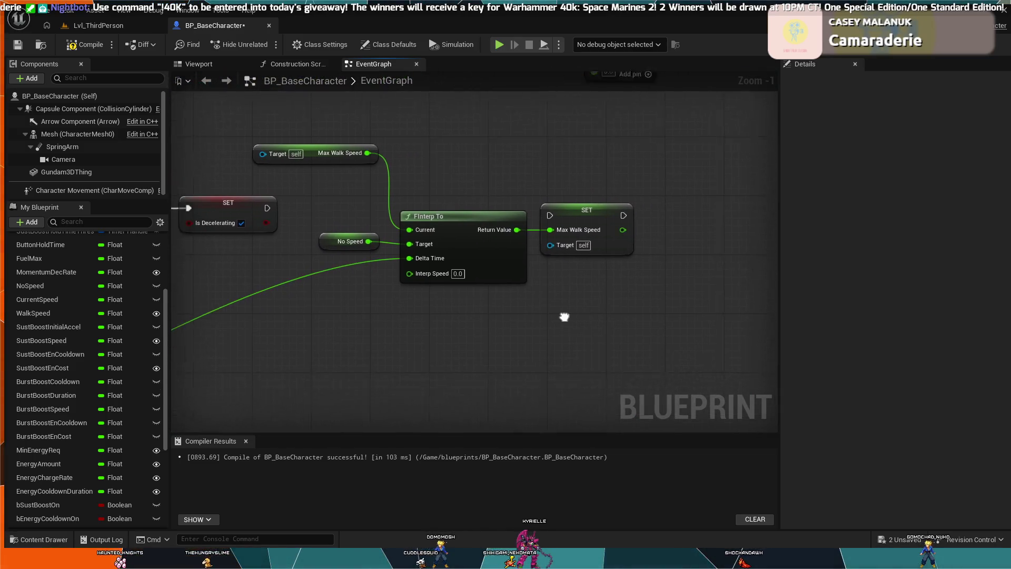
drag(502, 314, 580, 304)
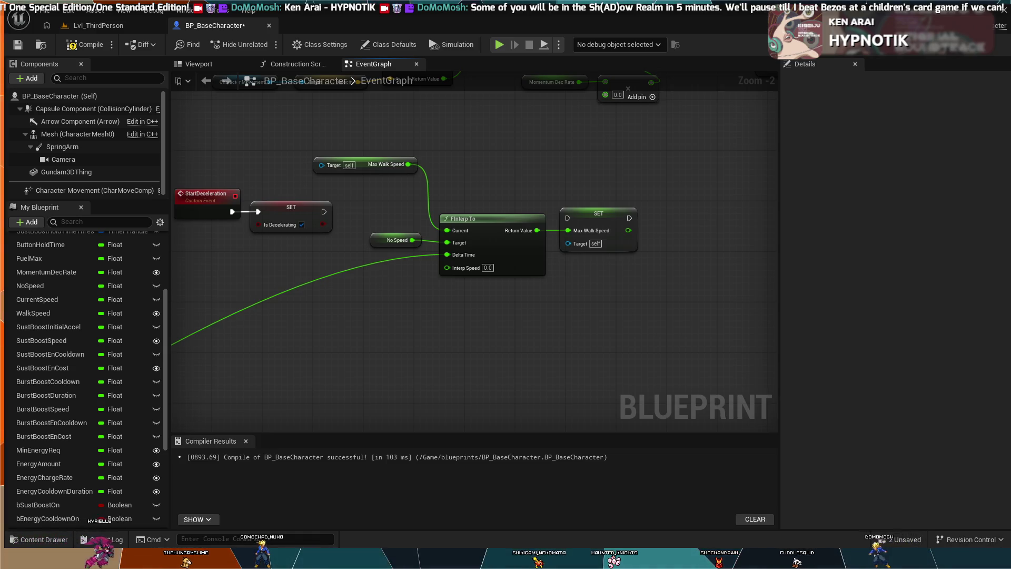
mouse_move(499, 367)
mouse_down()
mouse_move(590, 362)
mouse_move(663, 308)
mouse_move(724, 394)
mouse_up()
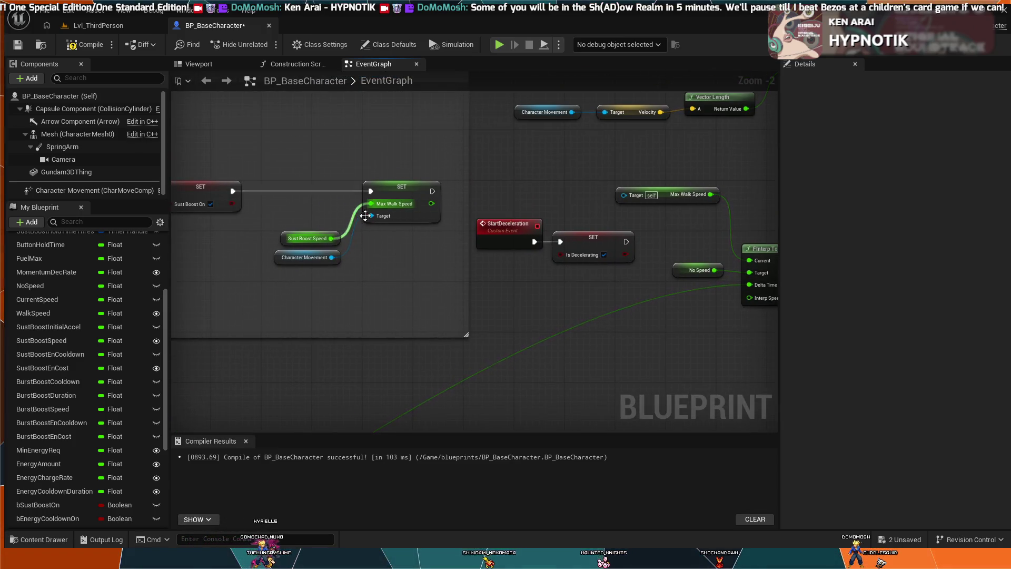
drag(366, 215, 370, 216)
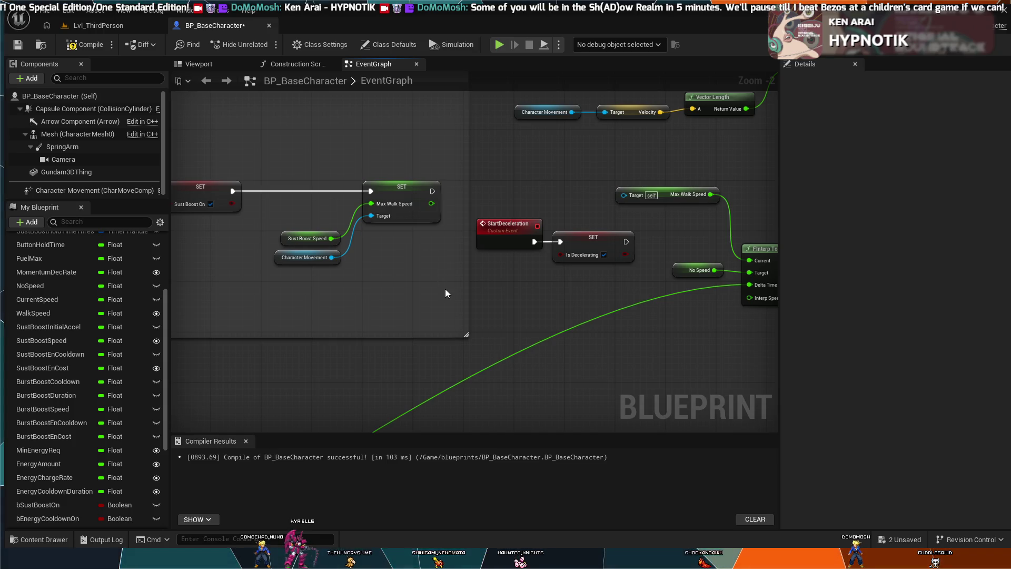
drag(445, 293, 339, 277)
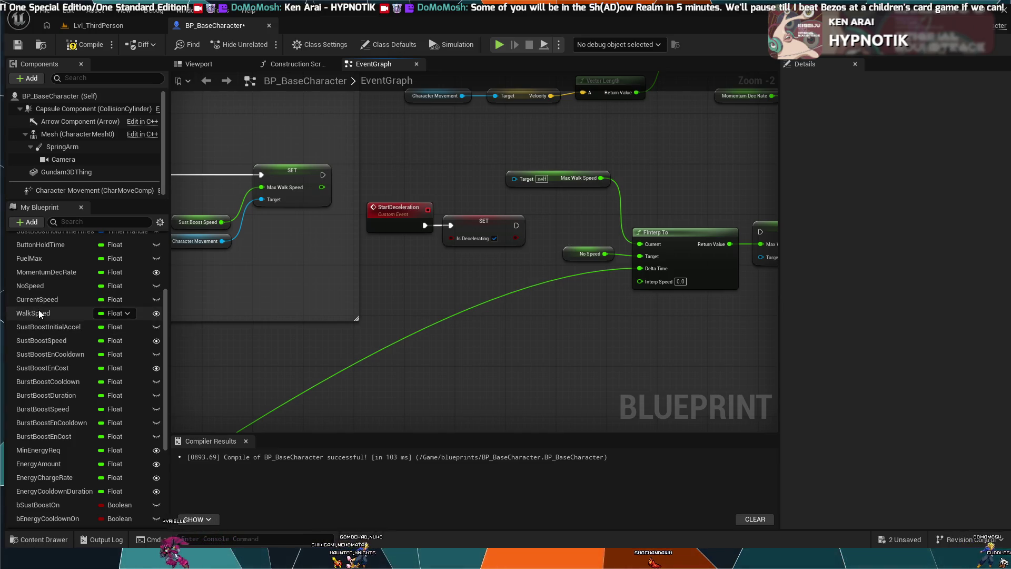
Rename the NoSpeed variable to TargetSpeed so the FInterp To target getter reads Target Speed.
double_click(40, 289)
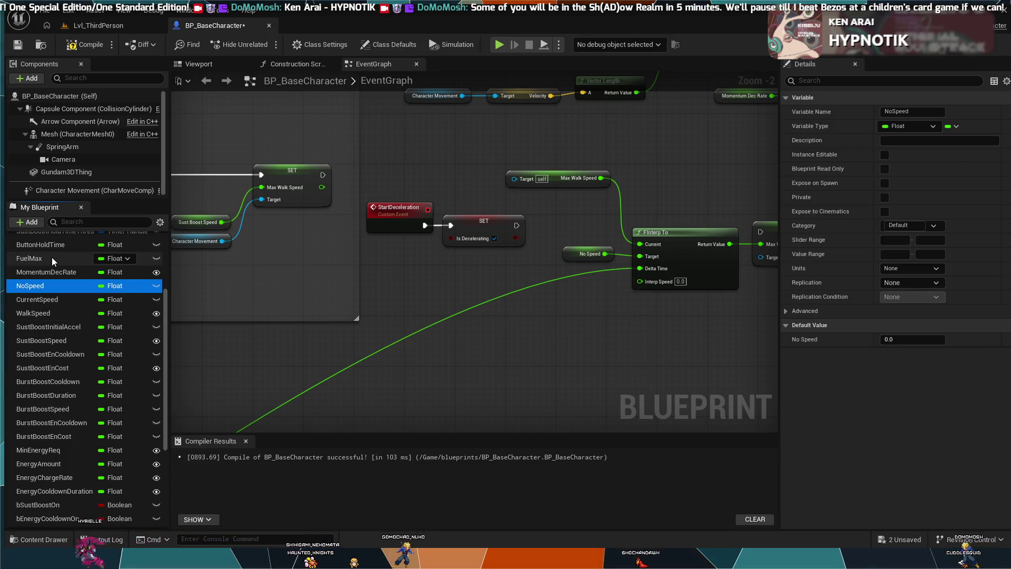
text(T)
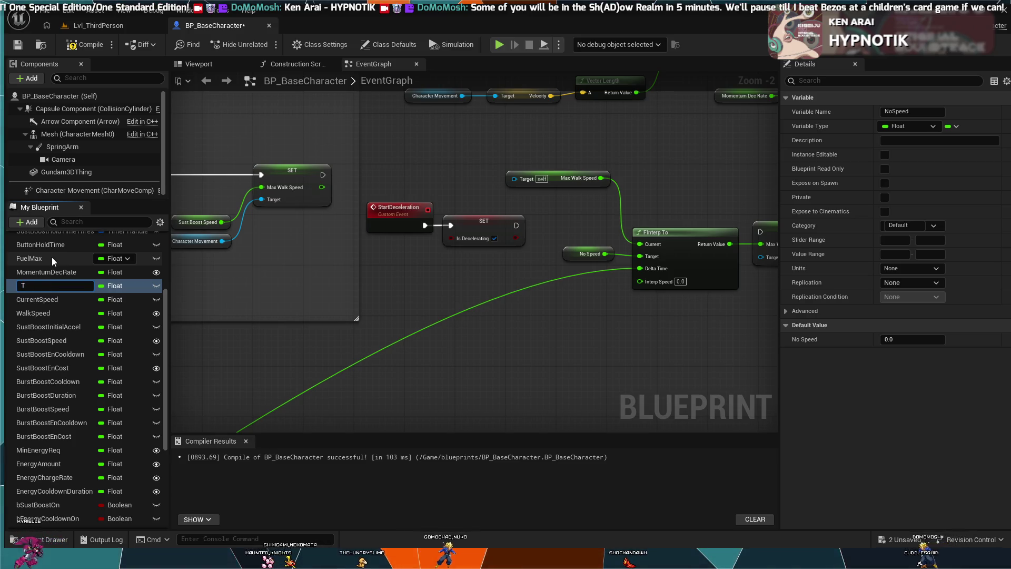
text(argetSpeed)
key(Return)
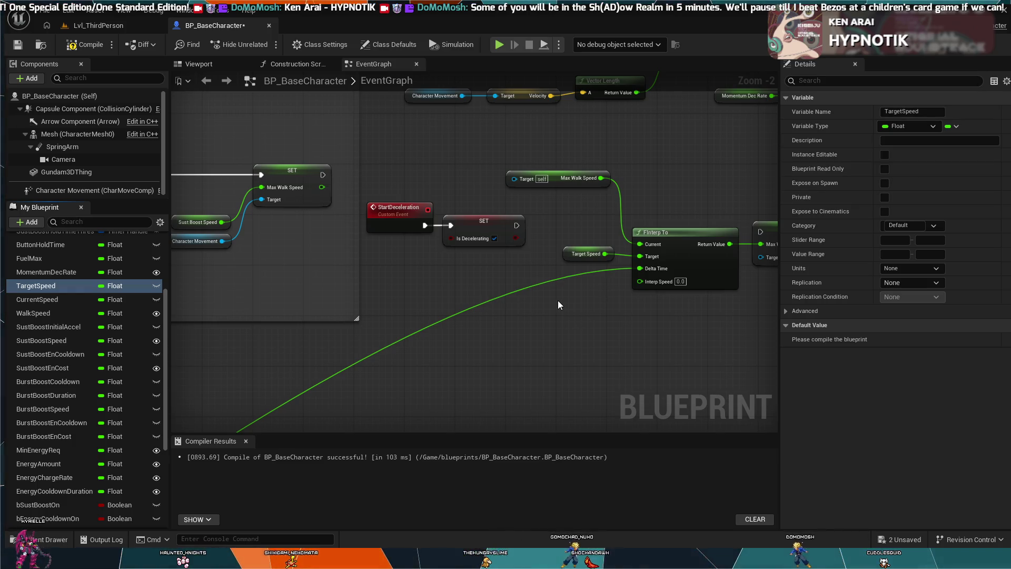
mouse_move(451, 284)
mouse_down()
mouse_move(521, 329)
mouse_move(641, 341)
mouse_up()
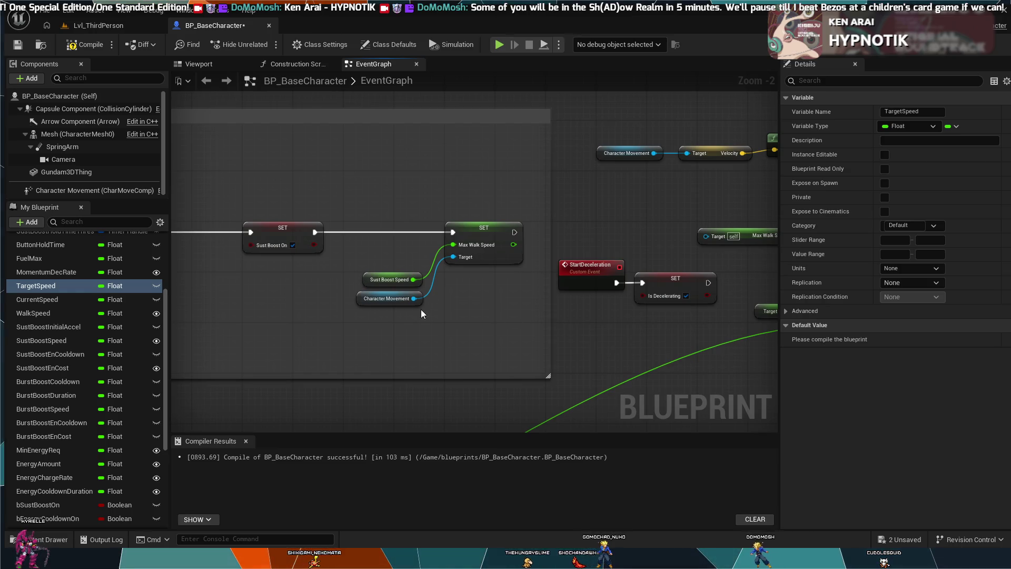
drag(422, 311, 510, 276)
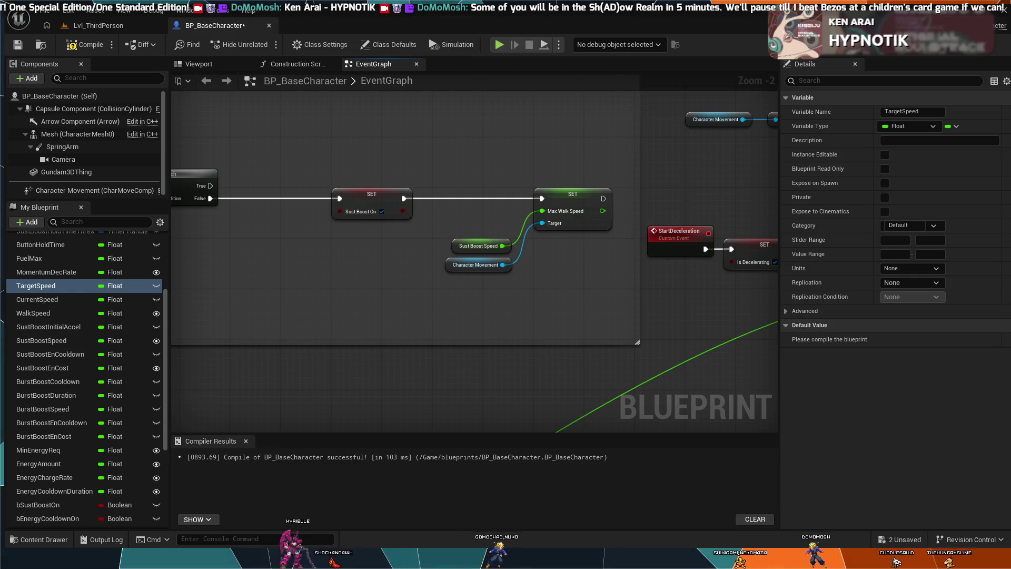
Chain the Is Decelerating SET into the Max Walk Speed SET and move it and StartDeceleration up-right.
scroll(596, 397, down, 1)
scroll(535, 366, down, 2)
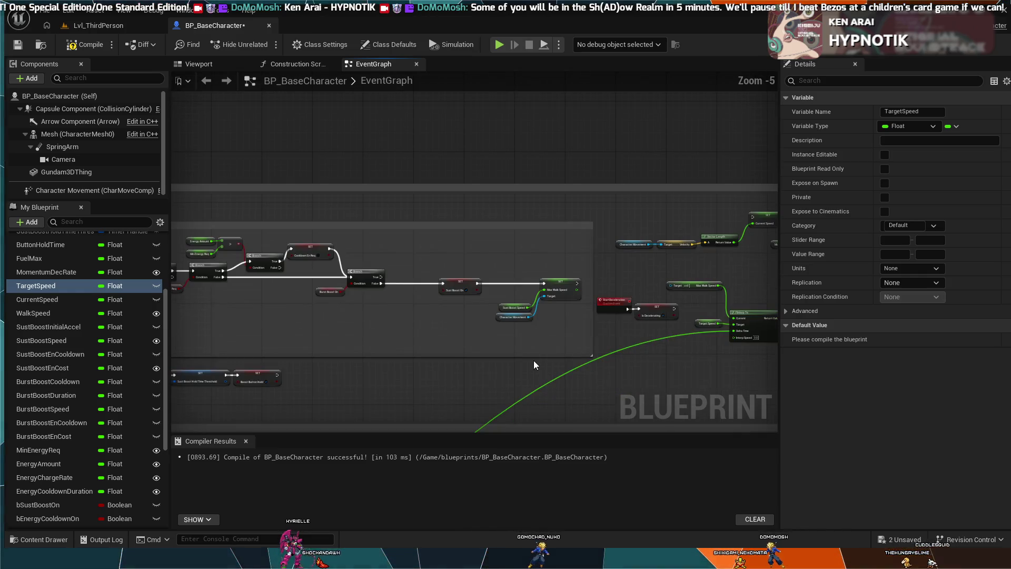
scroll(533, 365, up, 3)
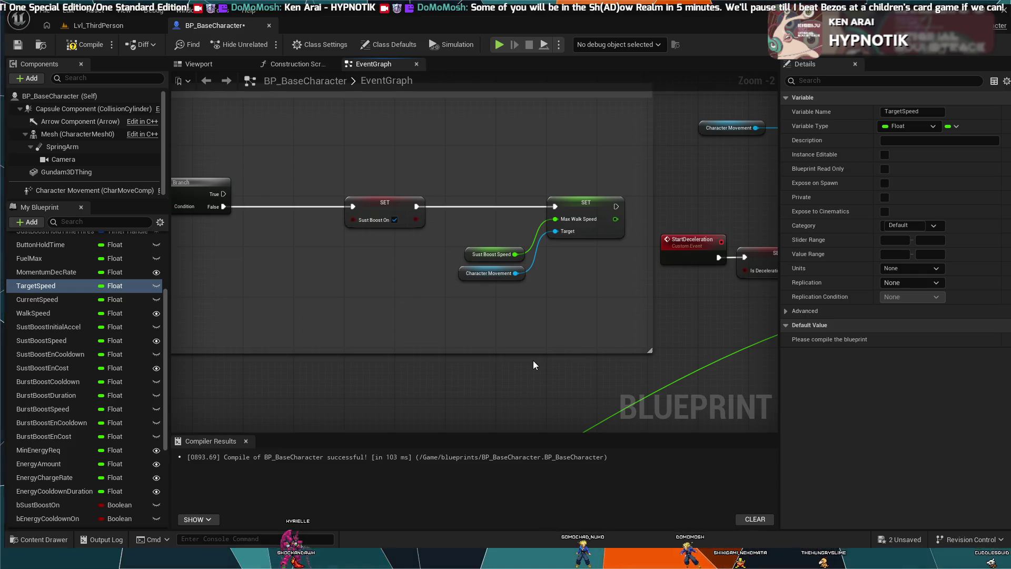
scroll(533, 361, down, 2)
scroll(549, 368, down, 1)
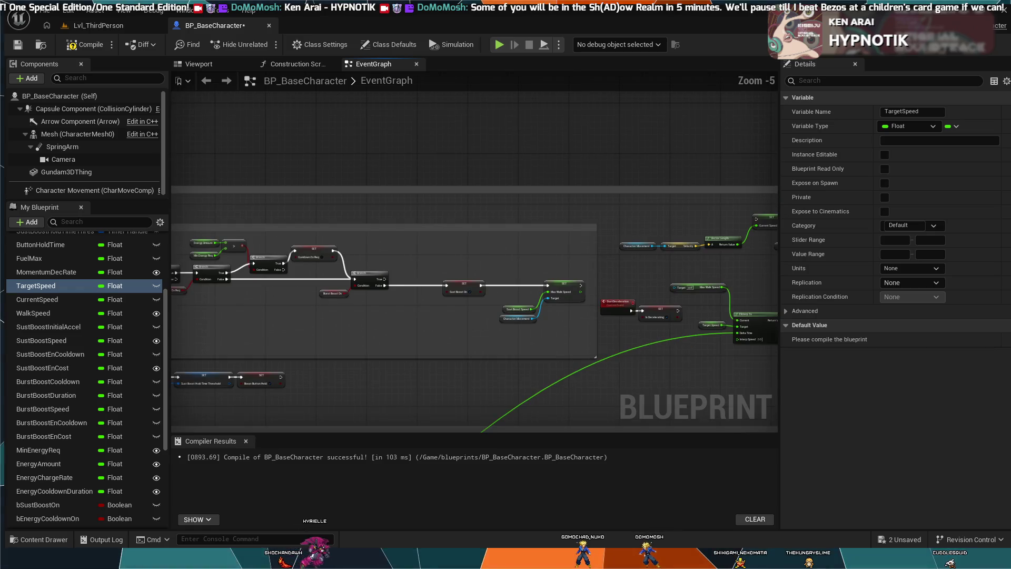
drag(549, 367, 392, 322)
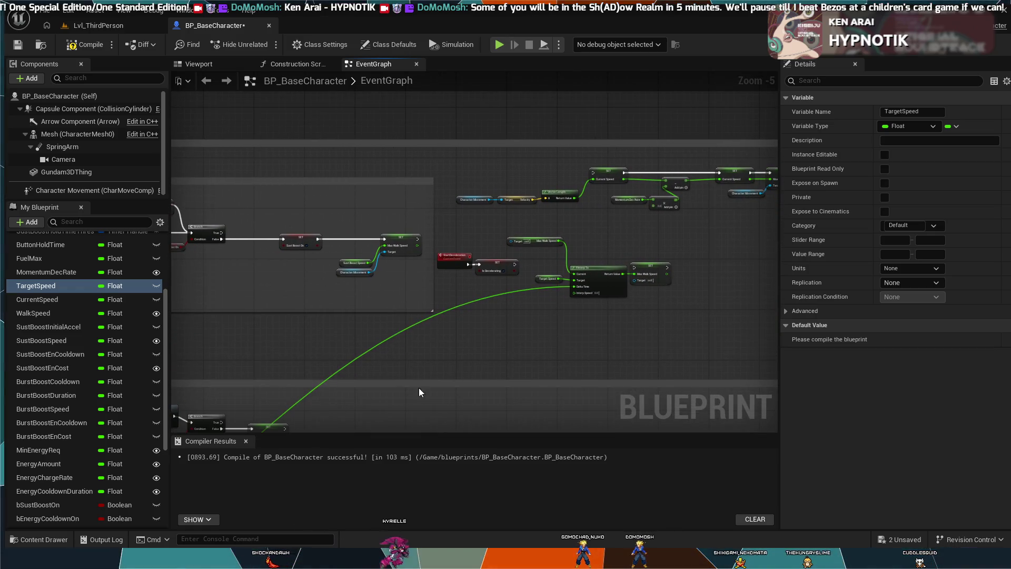
drag(419, 387, 554, 264)
scroll(486, 340, up, 5)
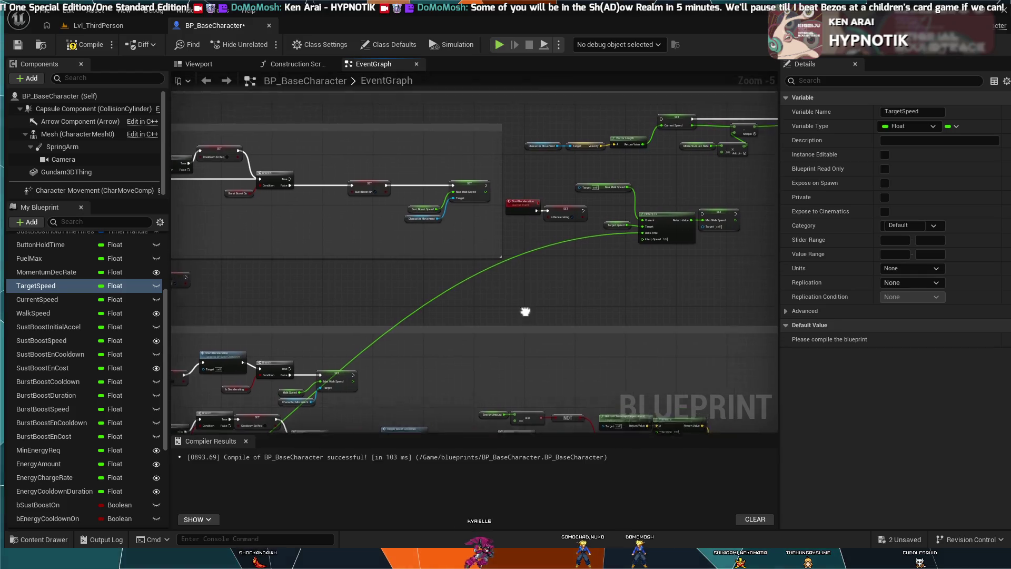
scroll(397, 364, down, 1)
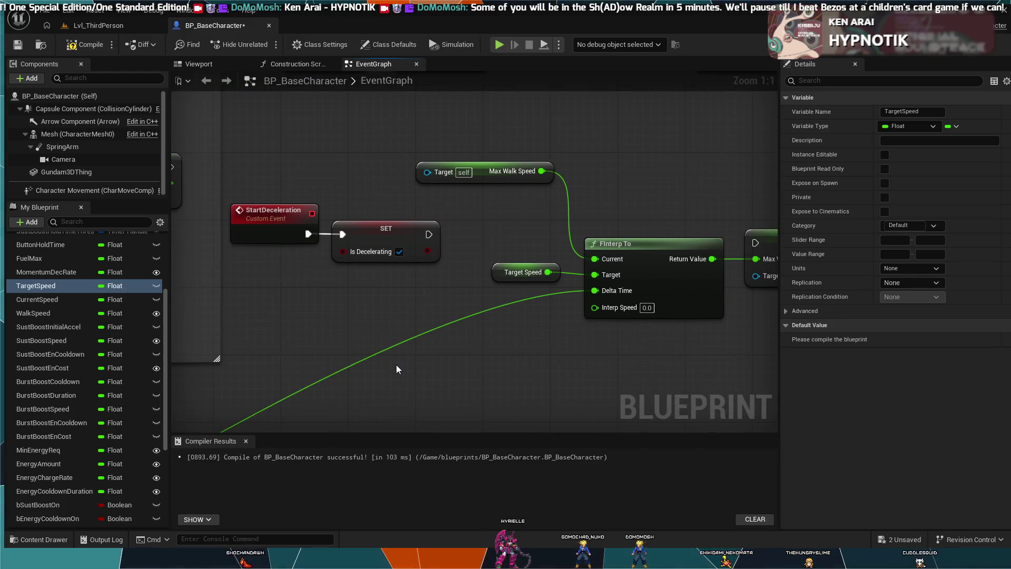
scroll(416, 368, up, 1)
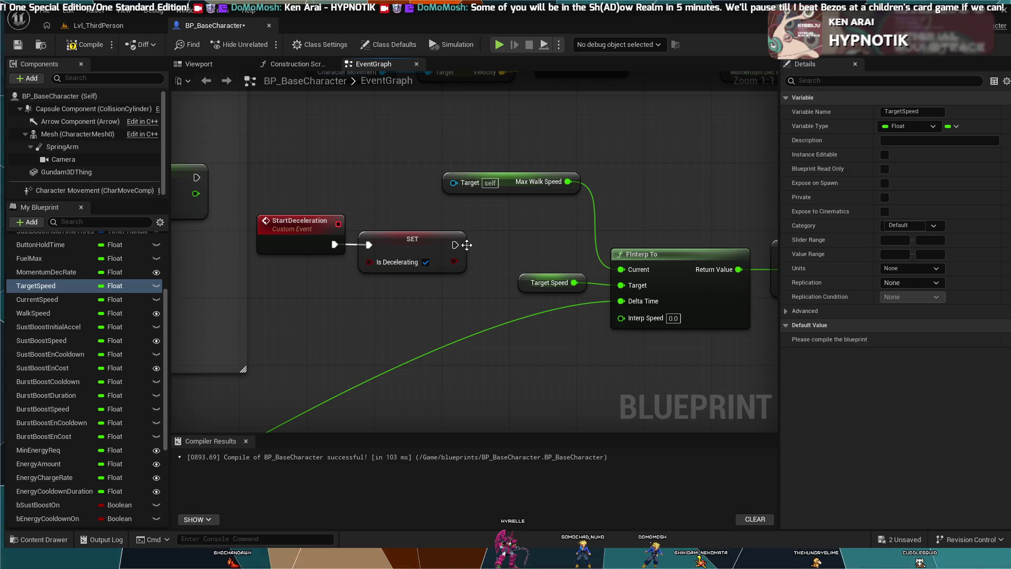
scroll(379, 331, down, 2)
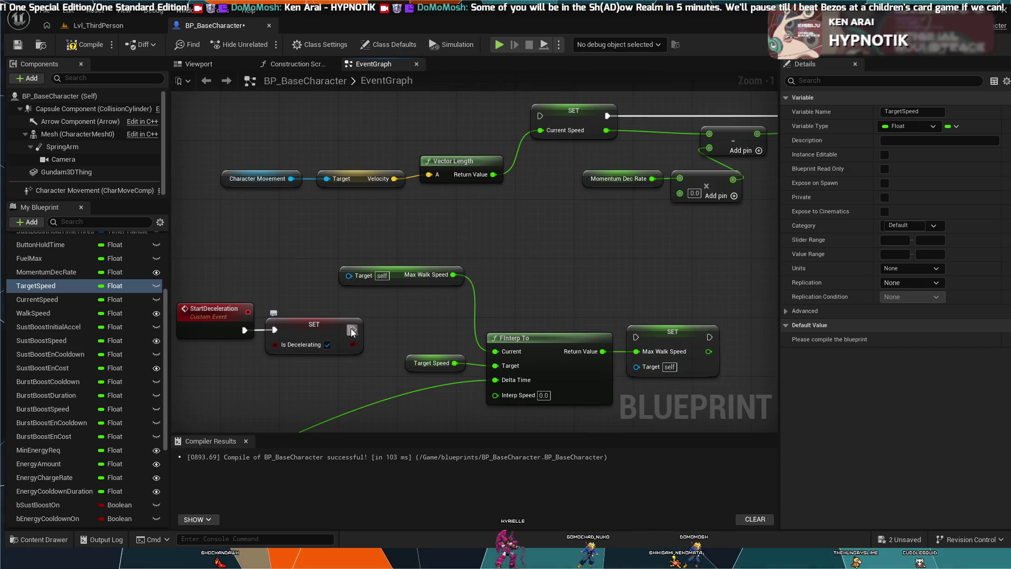
drag(641, 341, 639, 339)
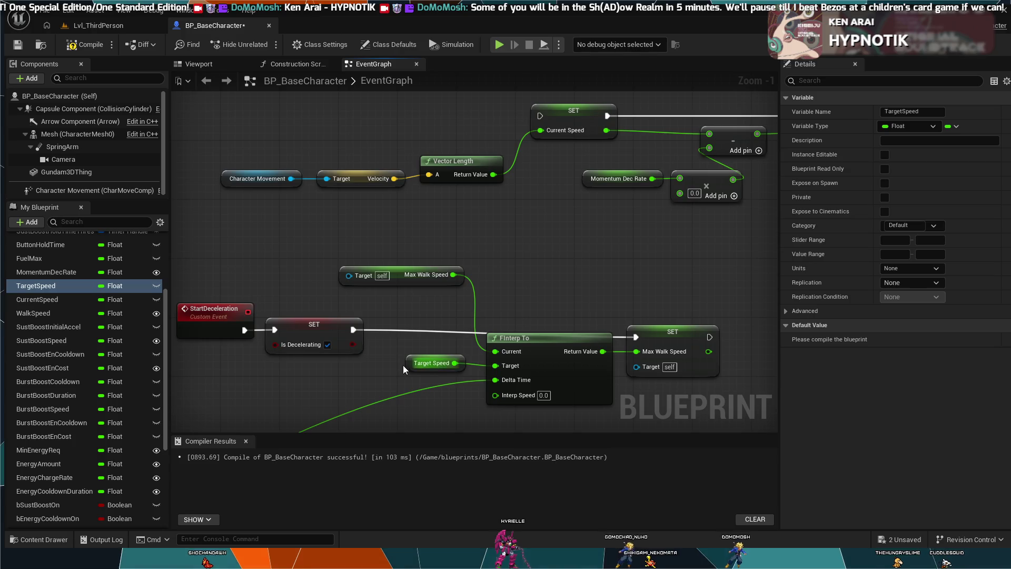
drag(327, 324, 368, 311)
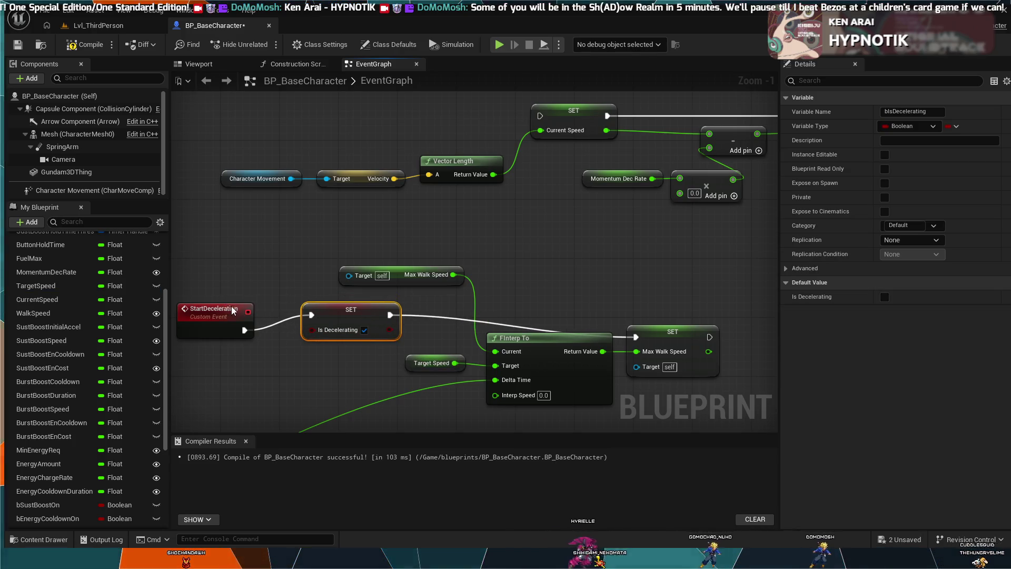
drag(227, 306, 250, 290)
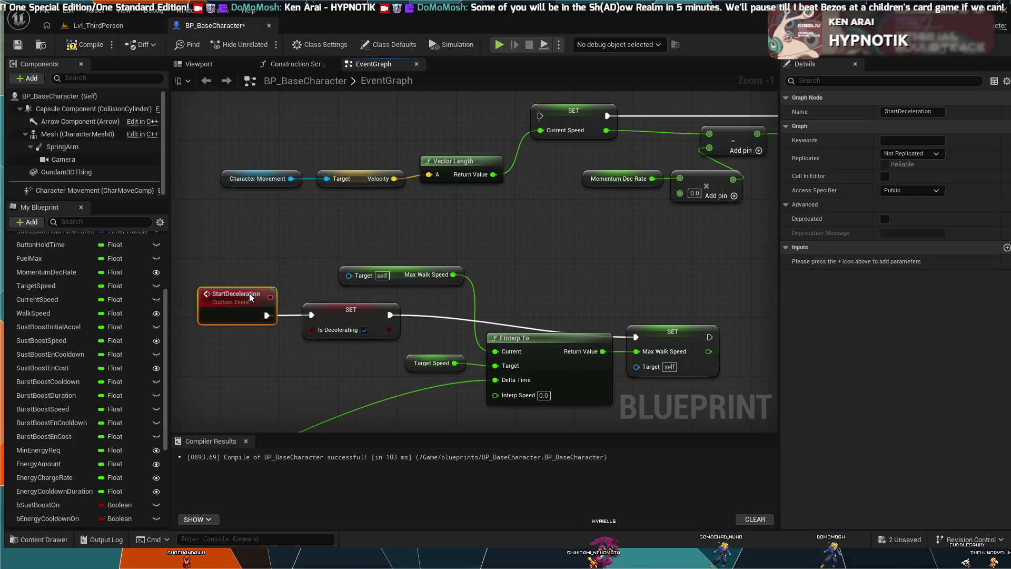
click(512, 325)
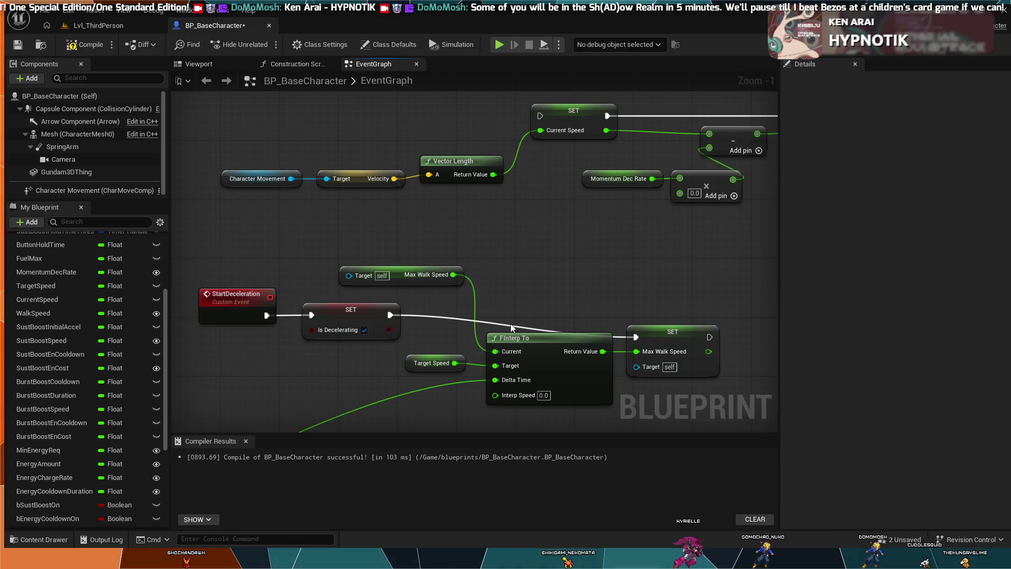
Add a reroute point on the execution wire beside the Max Walk Speed SET, deleting a stray one.
double_click(473, 315)
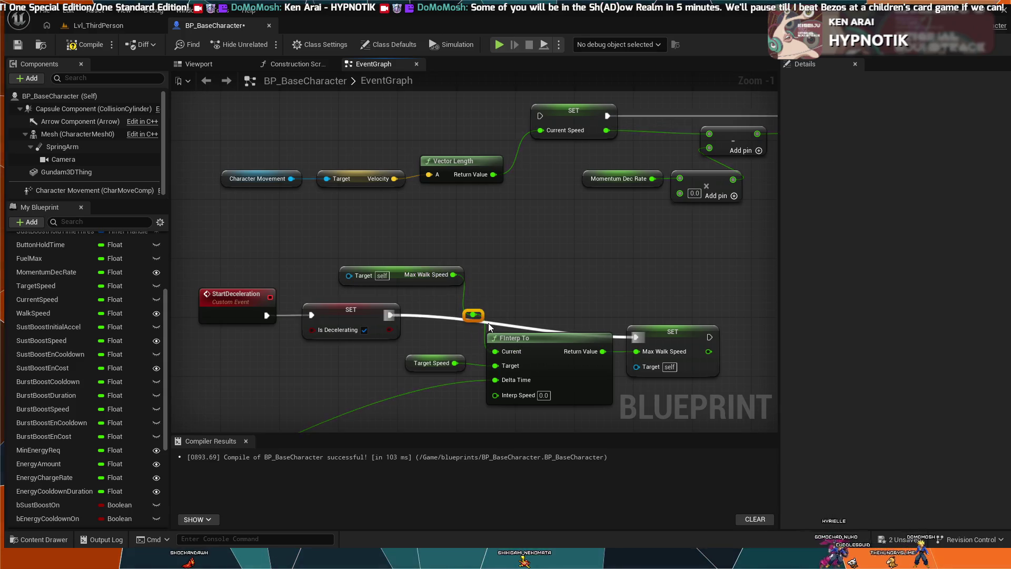
key(Delete)
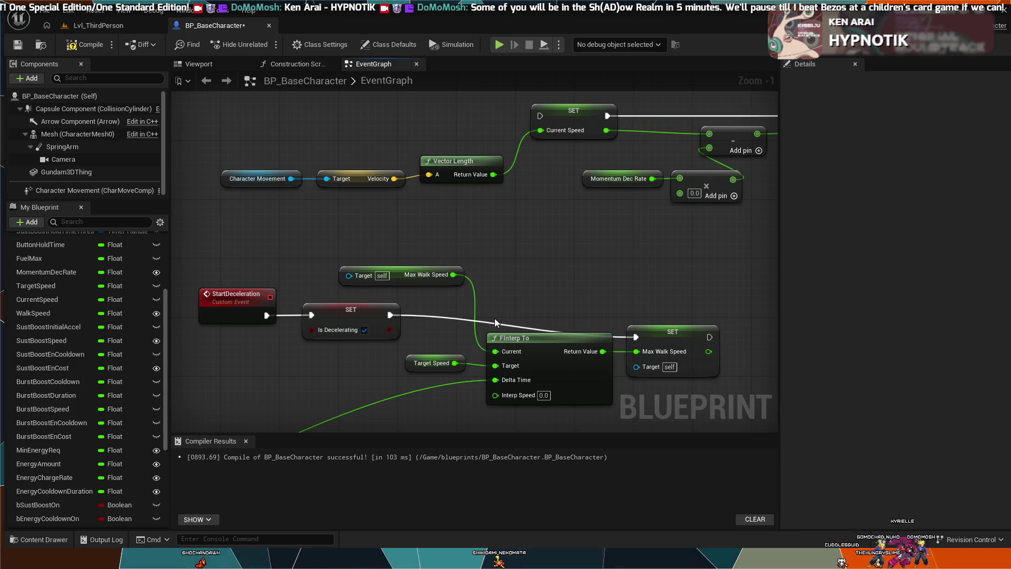
double_click(494, 323)
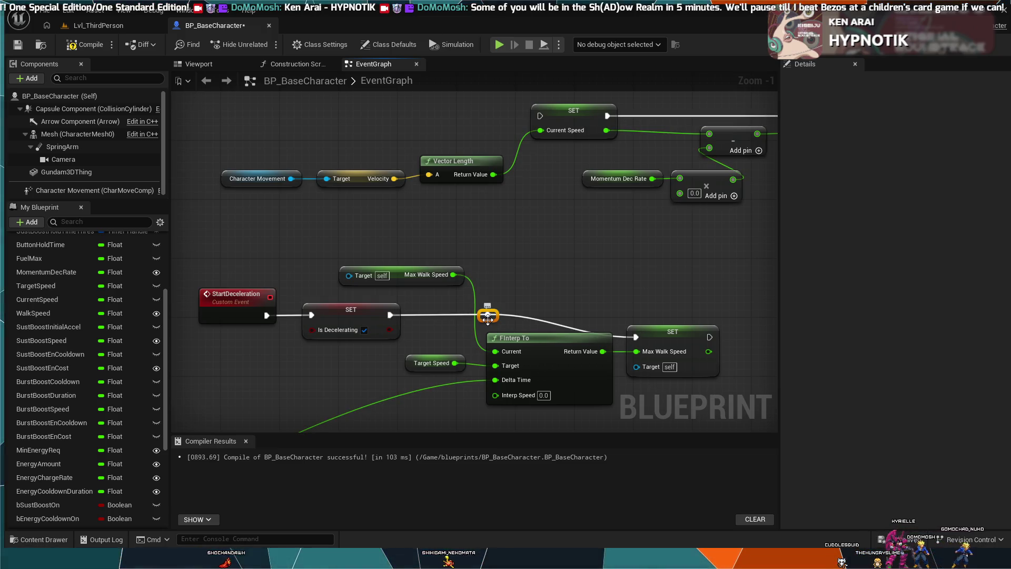
drag(489, 318, 606, 323)
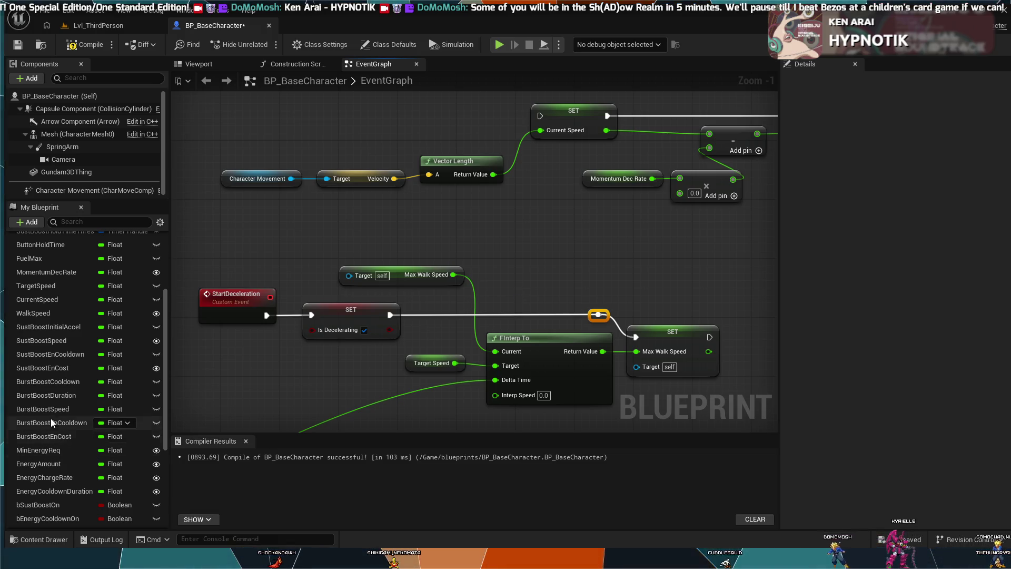
mouse_move(266, 235)
mouse_down()
mouse_move(490, 325)
mouse_move(436, 334)
mouse_up()
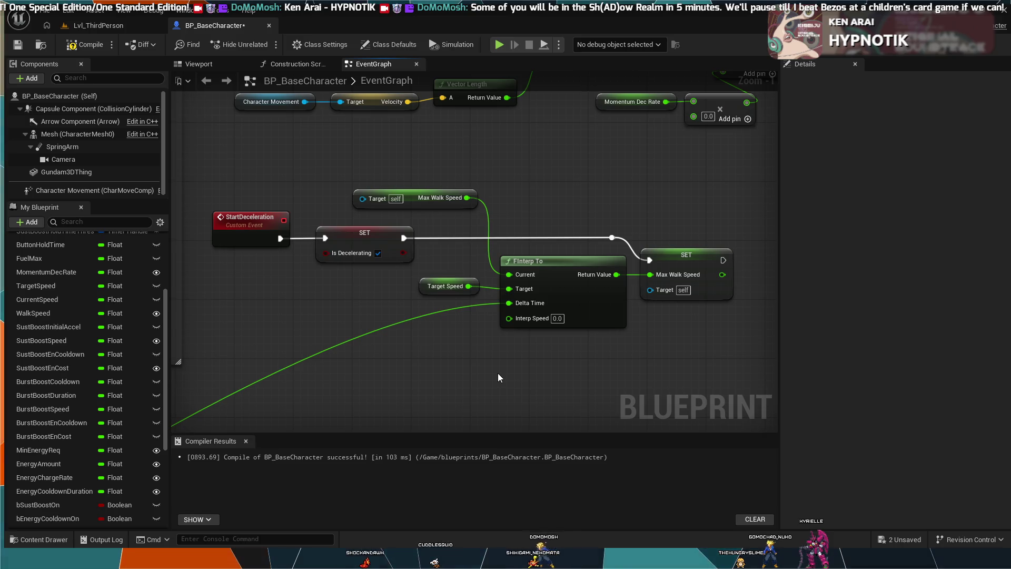
scroll(498, 373, down, 1)
drag(498, 373, 549, 369)
scroll(550, 372, down, 1)
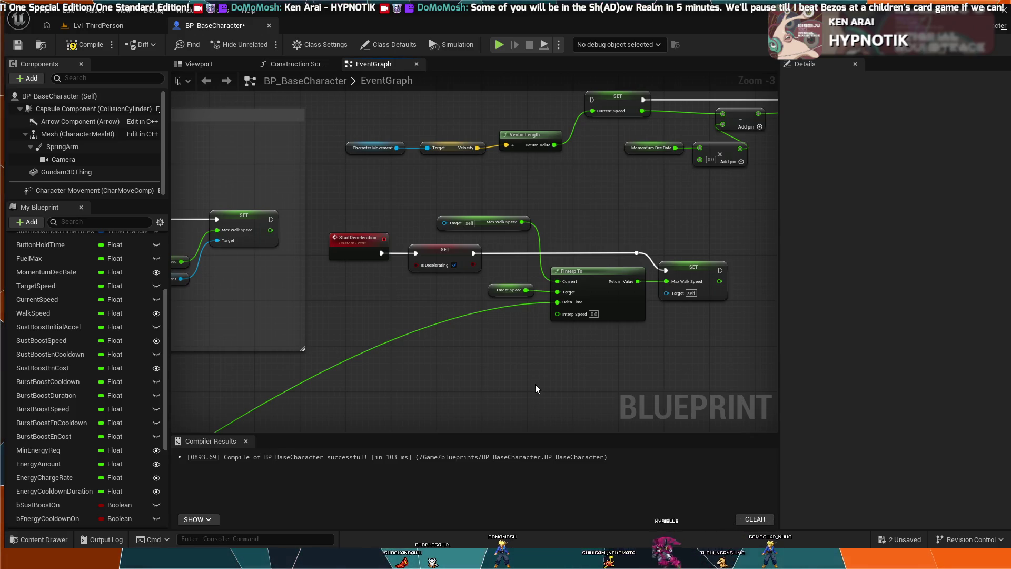
drag(538, 379, 504, 312)
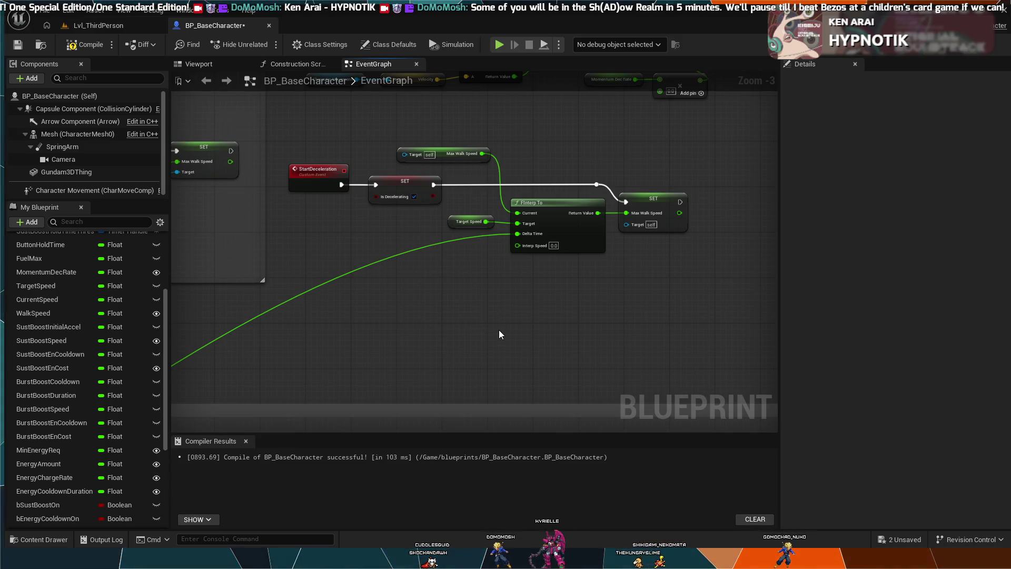
drag(416, 326, 589, 355)
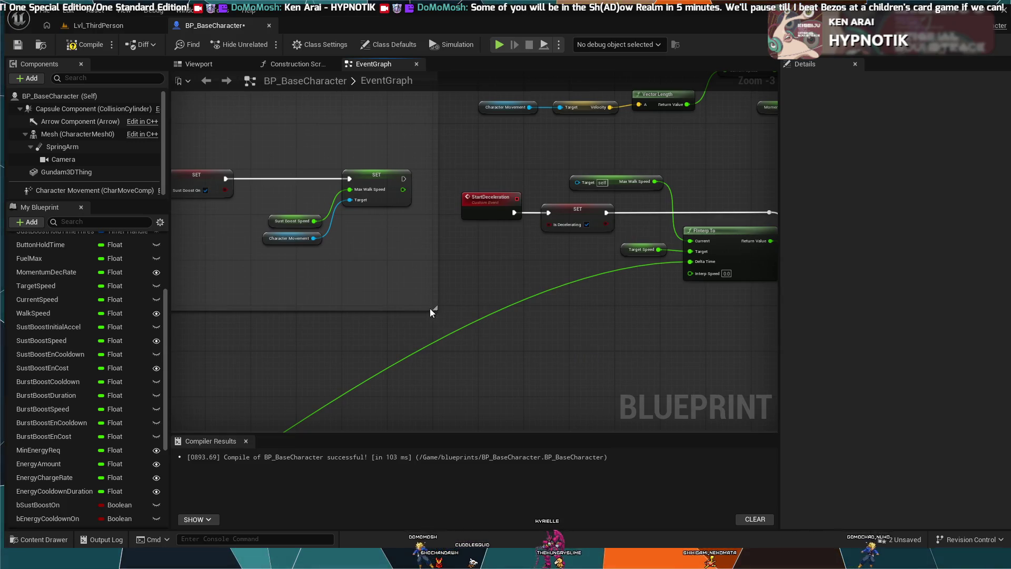
mouse_move(390, 292)
mouse_down()
mouse_move(537, 275)
mouse_move(687, 235)
mouse_up()
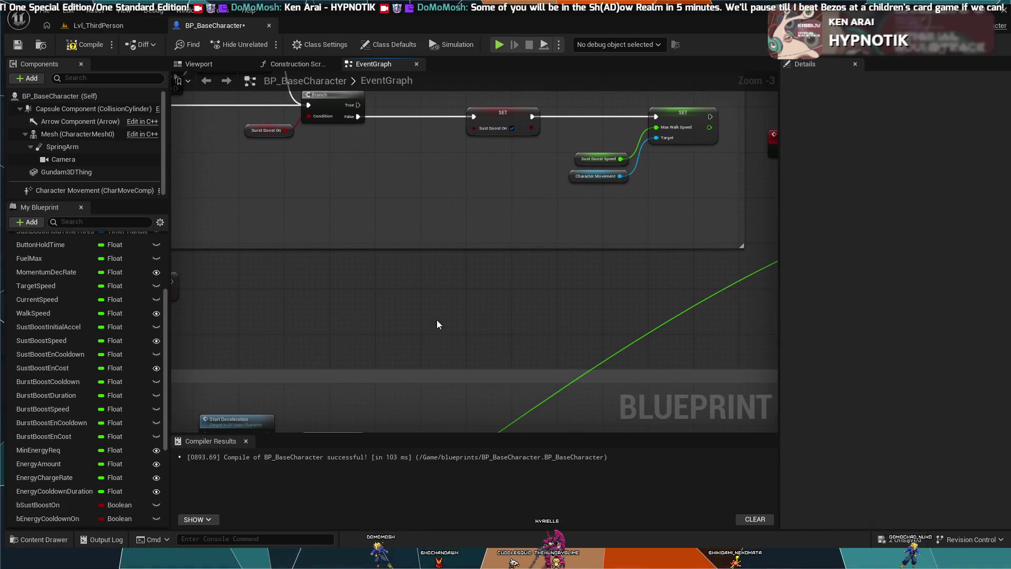
drag(437, 320, 595, 248)
drag(369, 327, 474, 263)
mouse_move(263, 337)
mouse_down()
mouse_move(321, 298)
mouse_move(451, 257)
mouse_move(462, 239)
mouse_move(575, 266)
mouse_move(412, 206)
mouse_move(397, 413)
mouse_move(369, 422)
mouse_move(417, 409)
mouse_move(214, 318)
mouse_move(331, 363)
mouse_move(469, 260)
mouse_up()
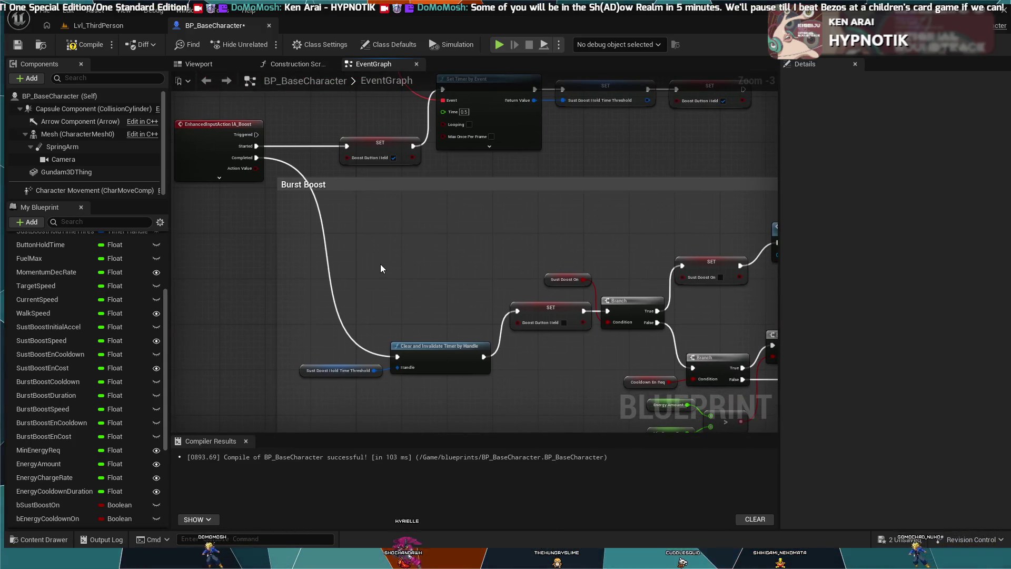
scroll(381, 264, down, 5)
drag(459, 285, 407, 225)
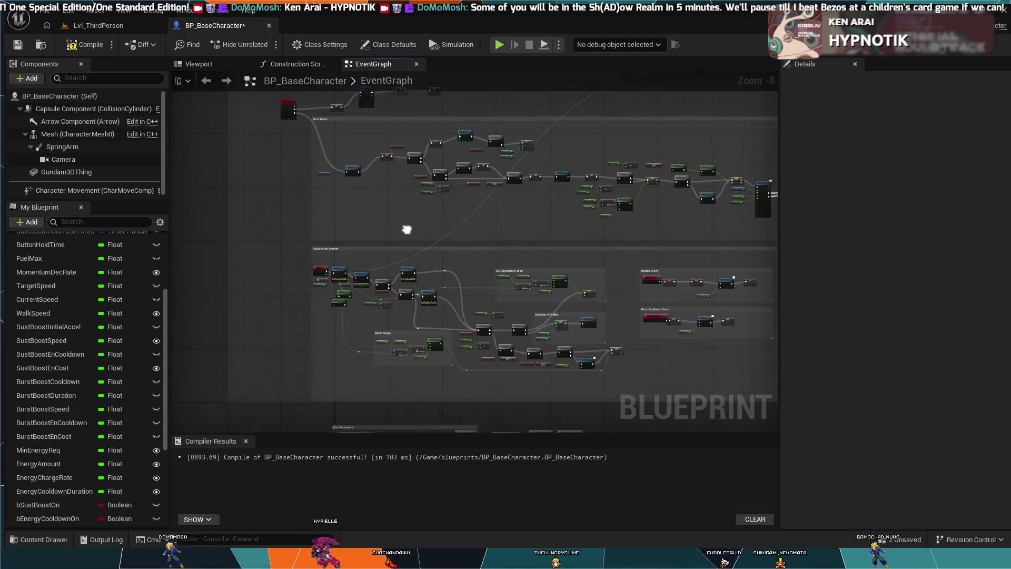
scroll(408, 232, up, 4)
scroll(410, 233, up, 3)
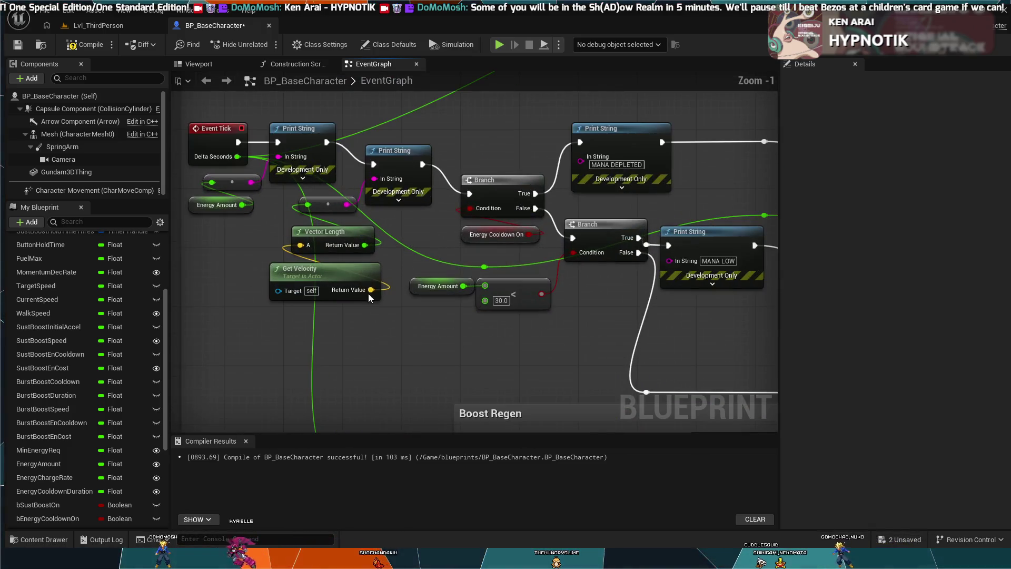
mouse_move(368, 292)
mouse_down()
mouse_move(465, 331)
mouse_move(463, 357)
mouse_move(337, 345)
mouse_up()
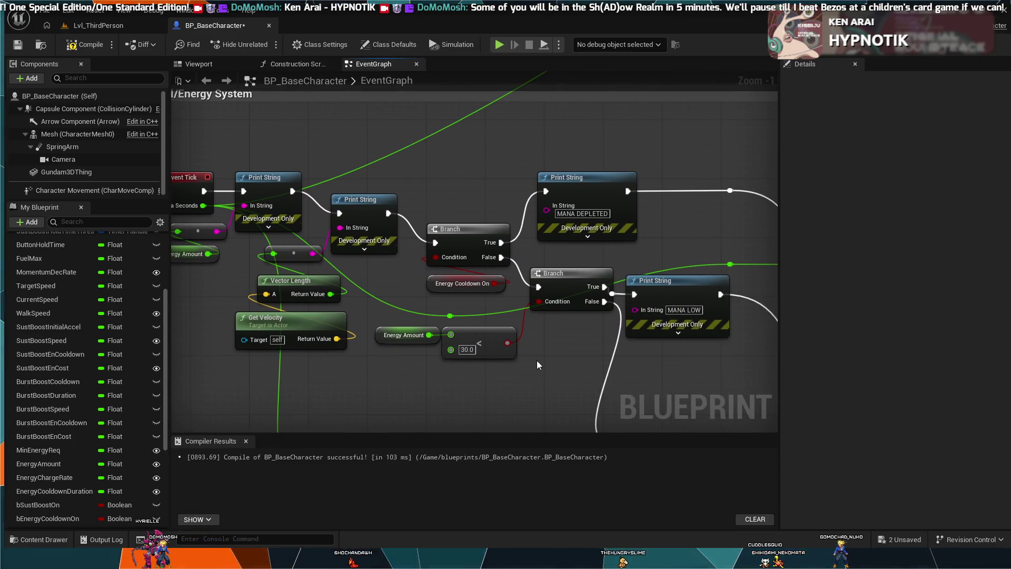
mouse_move(536, 361)
mouse_down()
mouse_move(463, 312)
mouse_move(331, 312)
mouse_move(763, 275)
mouse_move(641, 290)
mouse_up()
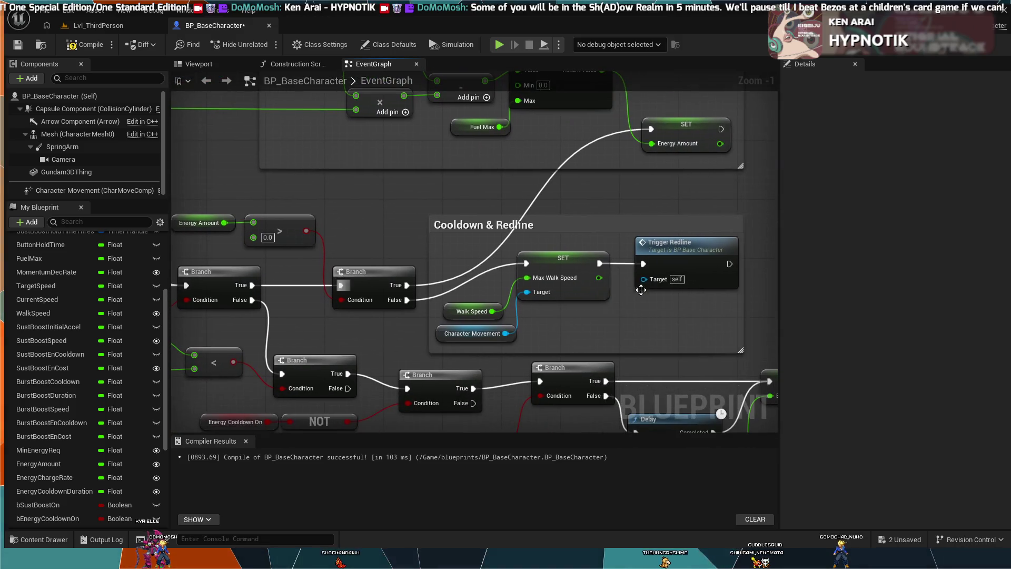
mouse_move(767, 333)
mouse_down()
mouse_move(613, 282)
mouse_move(508, 206)
mouse_move(474, 132)
mouse_up()
scroll(397, 189, down, 4)
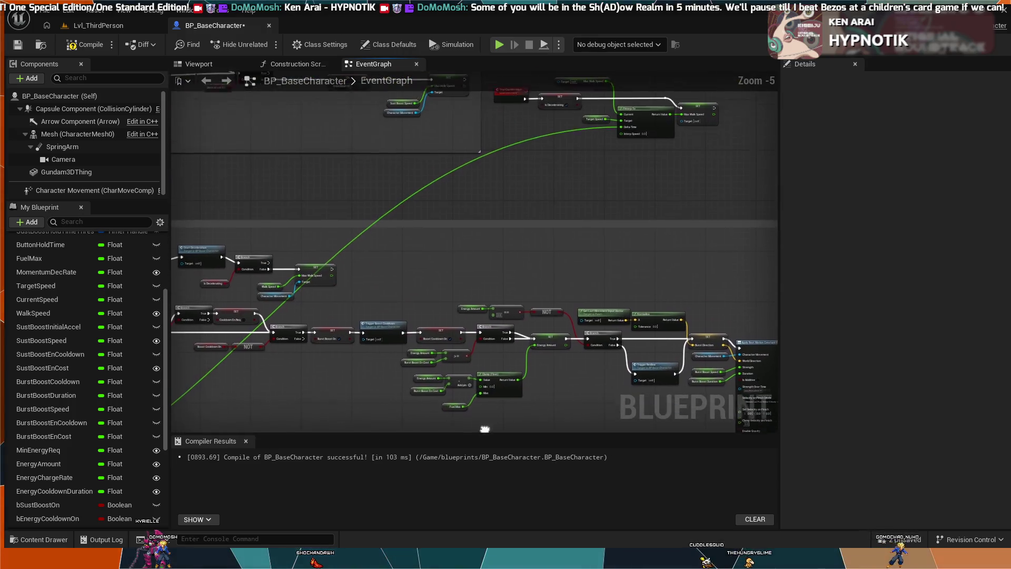
scroll(445, 368, up, 4)
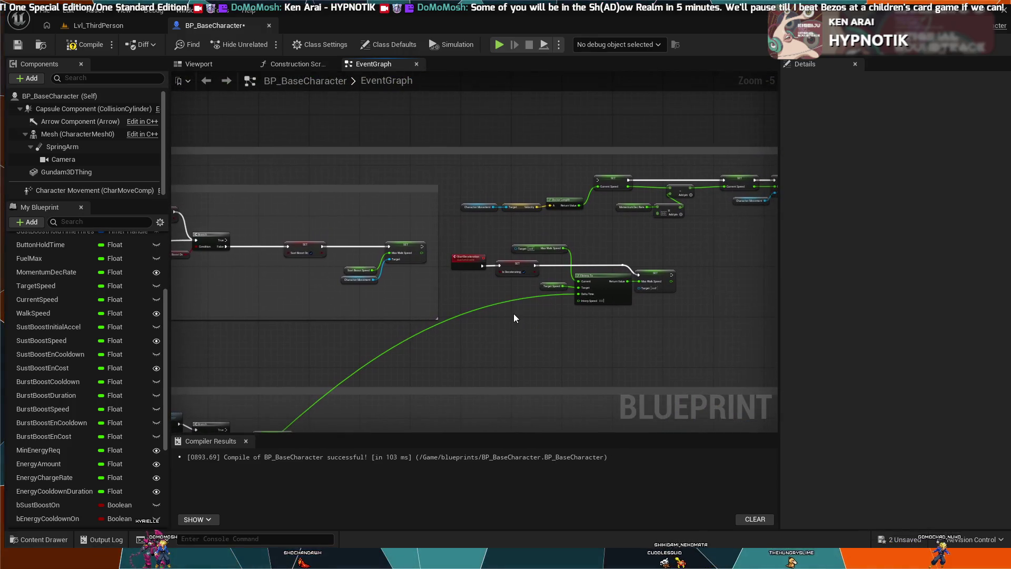
mouse_move(445, 368)
mouse_down()
mouse_move(407, 380)
mouse_move(499, 348)
mouse_up()
scroll(520, 356, down, 2)
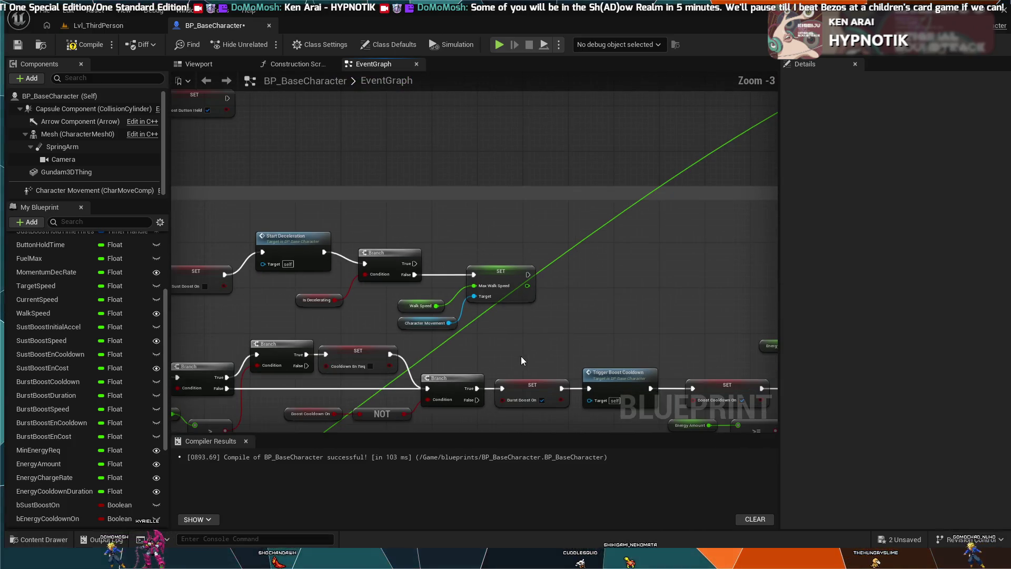
mouse_move(550, 309)
mouse_down()
mouse_move(316, 233)
mouse_move(222, 280)
mouse_move(176, 289)
mouse_move(172, 339)
mouse_up()
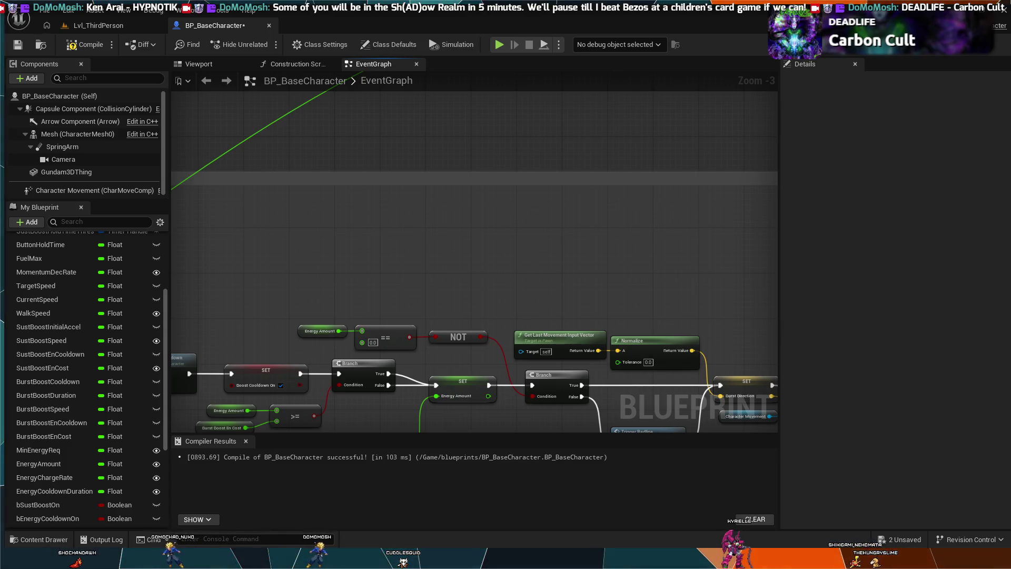
scroll(565, 194, down, 1)
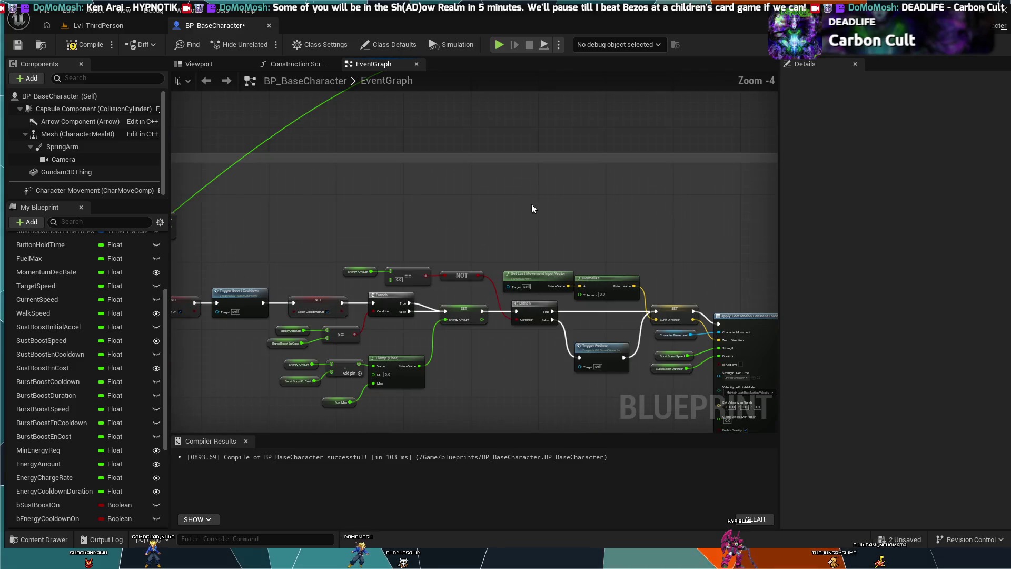
mouse_move(532, 209)
mouse_down()
mouse_move(516, 261)
mouse_move(508, 226)
mouse_move(489, 344)
mouse_up()
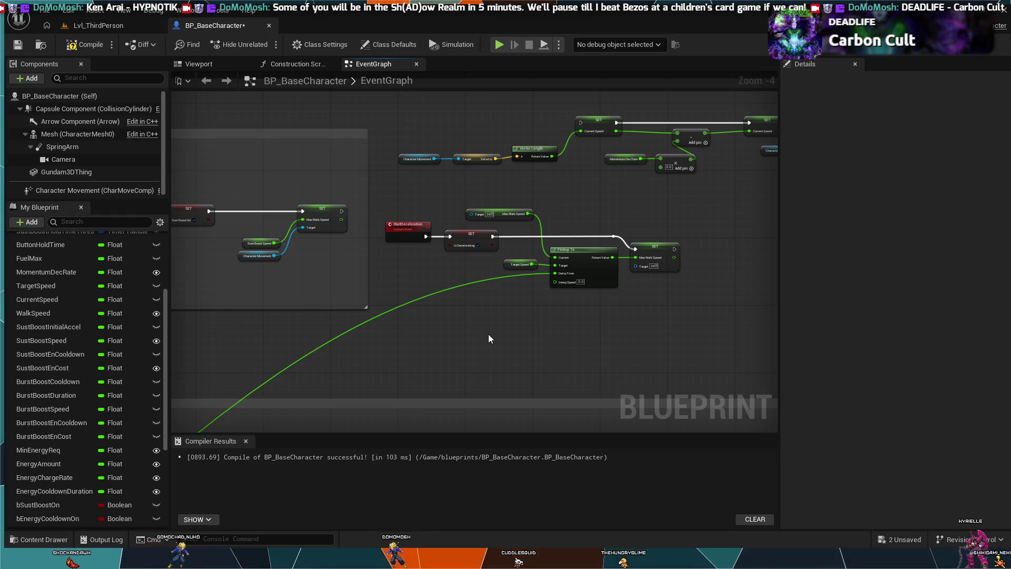
mouse_move(489, 321)
mouse_down()
mouse_move(514, 356)
mouse_move(553, 293)
mouse_move(592, 190)
mouse_move(581, 148)
mouse_up()
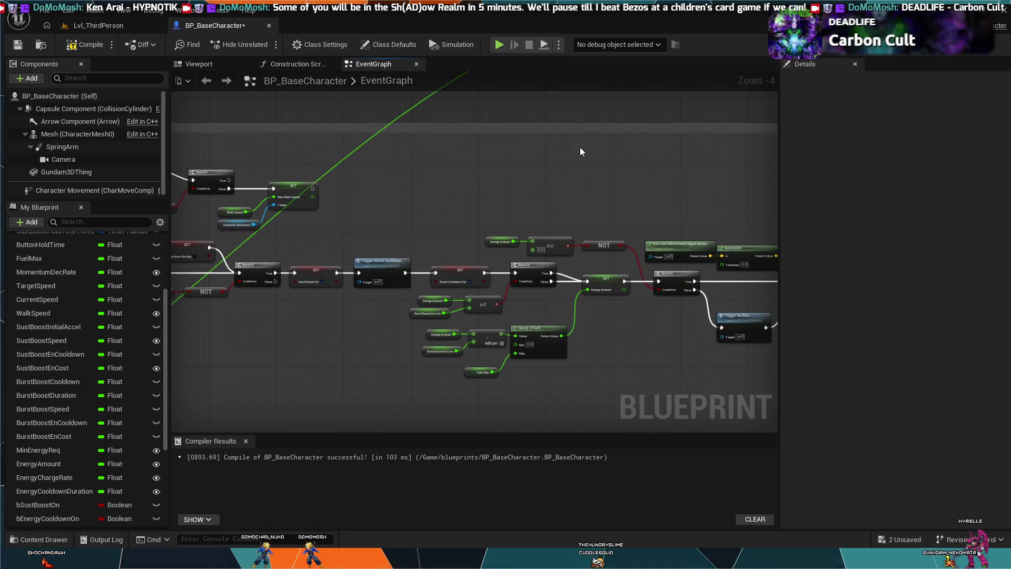
mouse_move(488, 406)
mouse_down()
mouse_move(596, 213)
mouse_move(679, 111)
mouse_up()
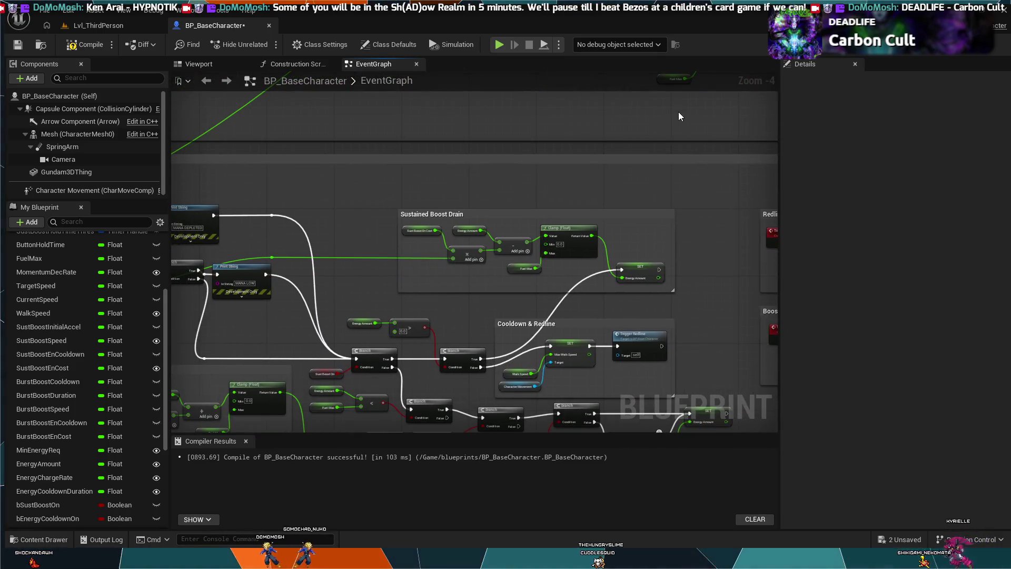
mouse_move(498, 220)
mouse_down()
mouse_move(364, 309)
mouse_move(379, 295)
mouse_move(397, 343)
mouse_move(401, 126)
mouse_up()
drag(433, 318, 580, 303)
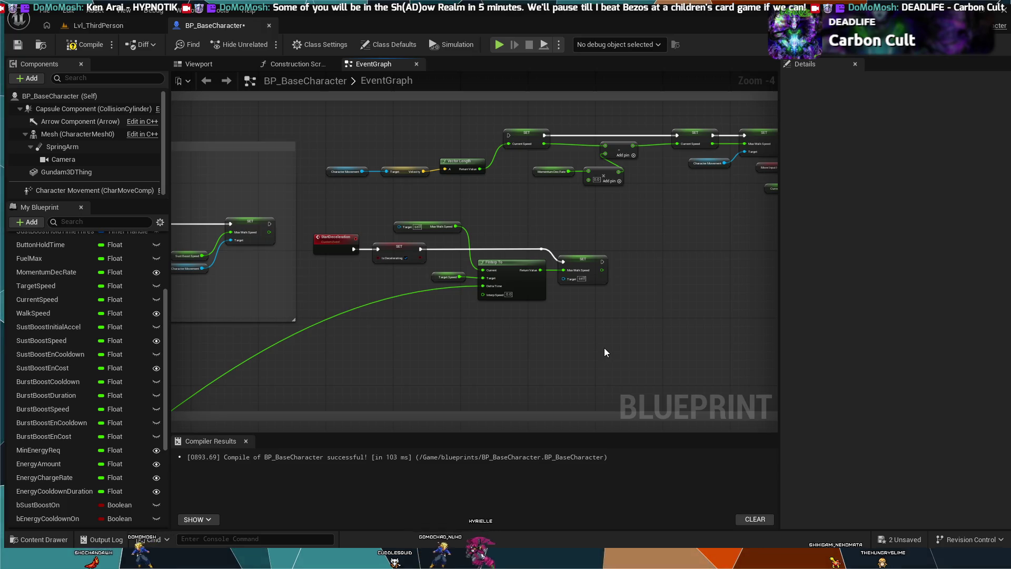
scroll(555, 289, up, 4)
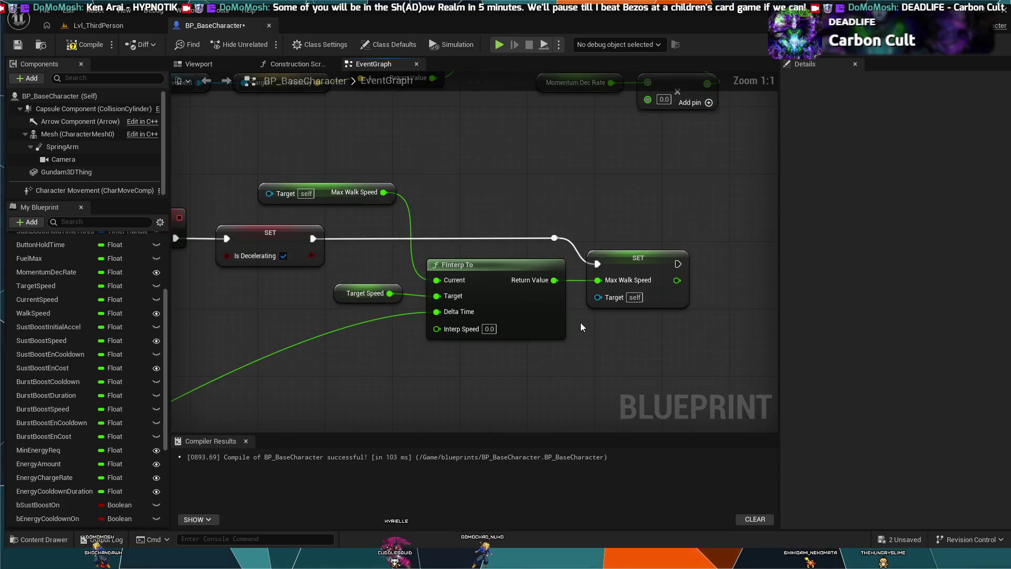
Break the Is Decelerating SET's link to the final SET and select the FInterp To, SET and Target Speed nodes.
scroll(581, 323, down, 1)
drag(467, 362, 573, 367)
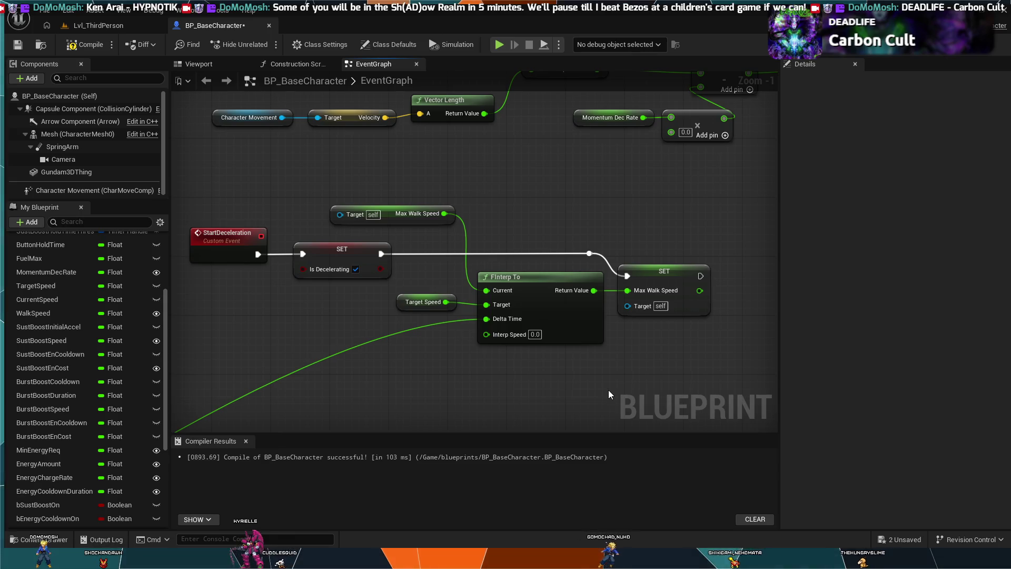
drag(506, 376, 535, 382)
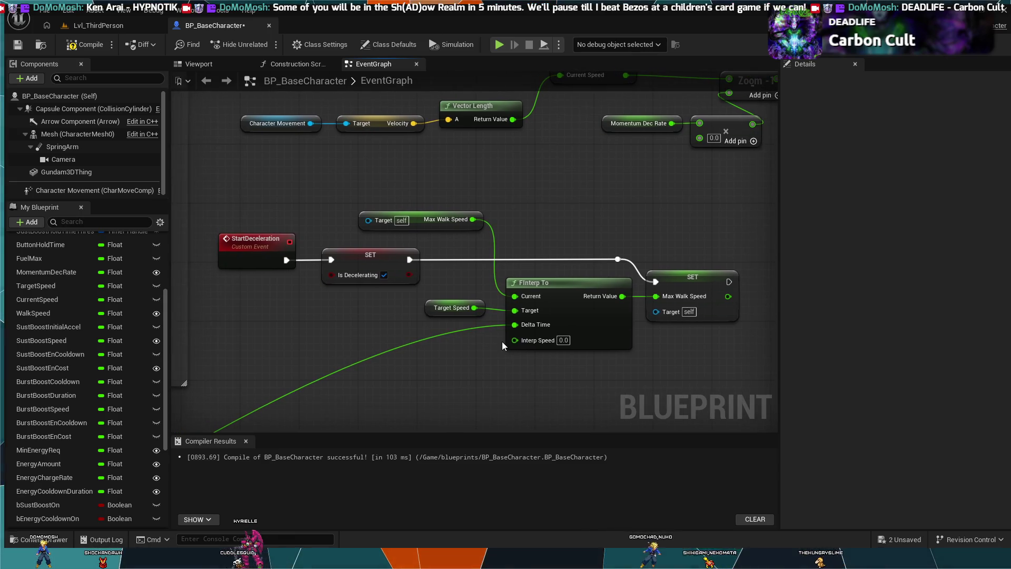
alt+click(433, 261)
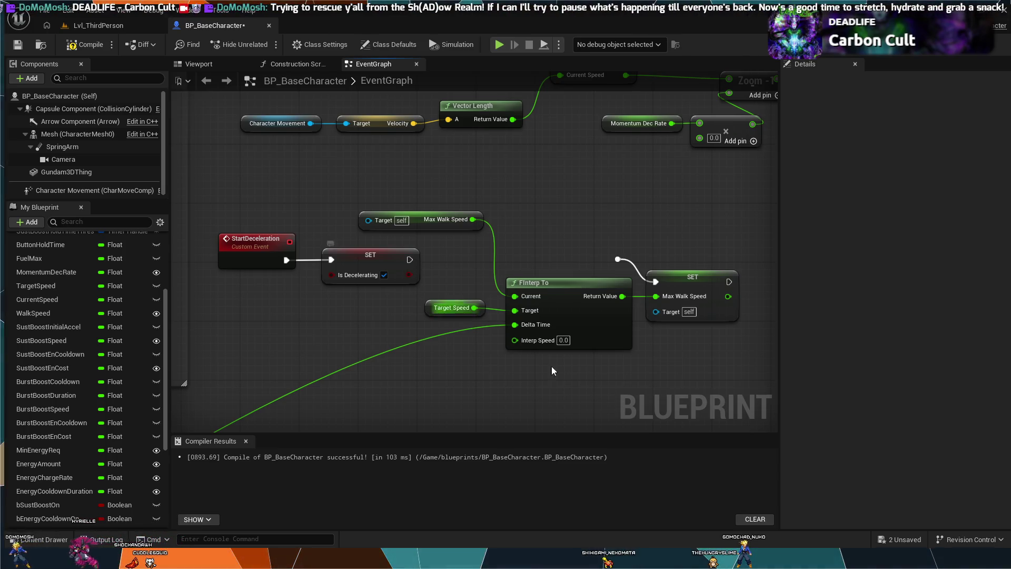
mouse_move(690, 372)
mouse_down()
mouse_move(428, 304)
mouse_move(464, 291)
mouse_up()
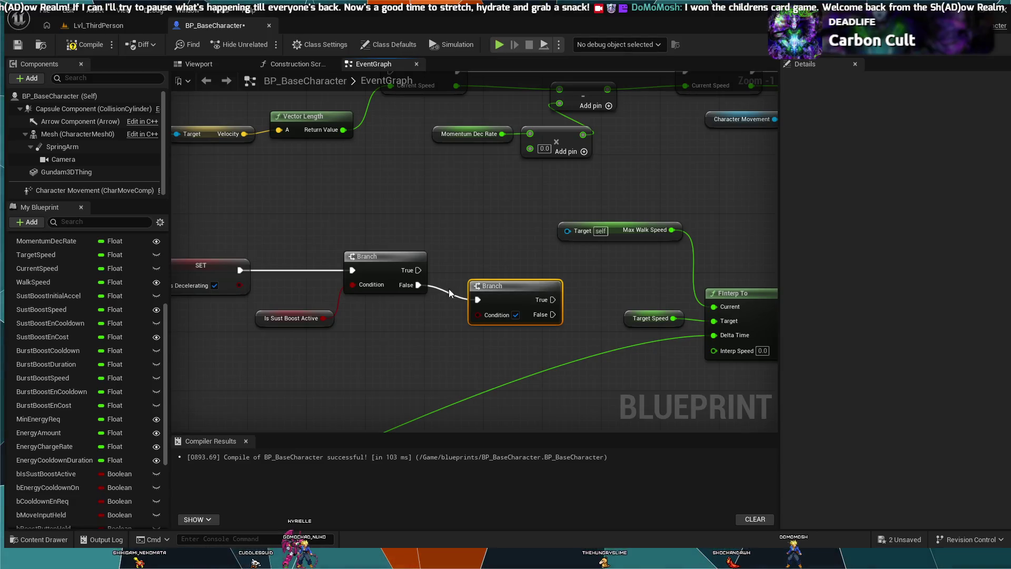
scroll(47, 488, down, 2)
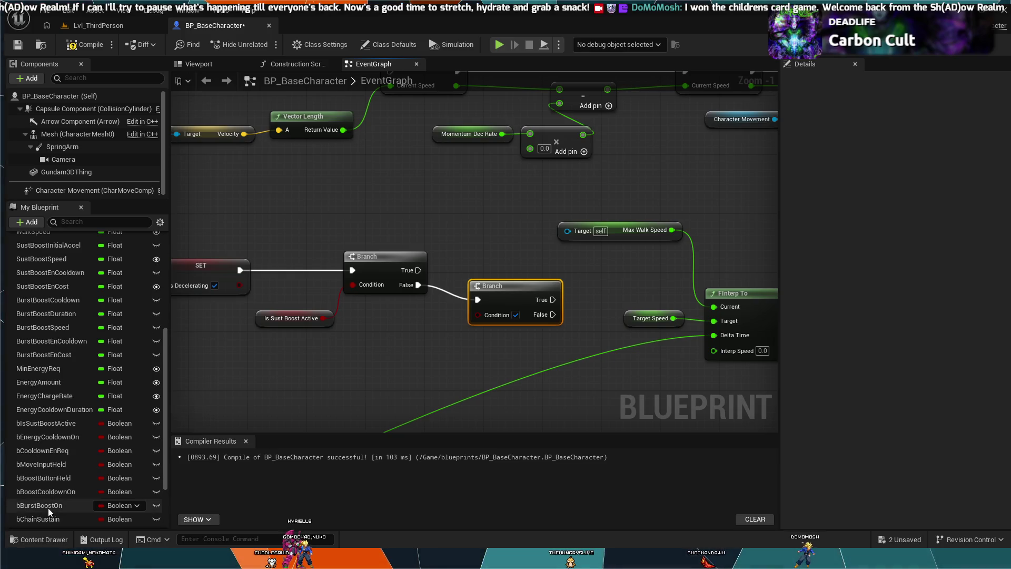
Place a Burst Boost On getter in the graph near the Branches.
click(48, 507)
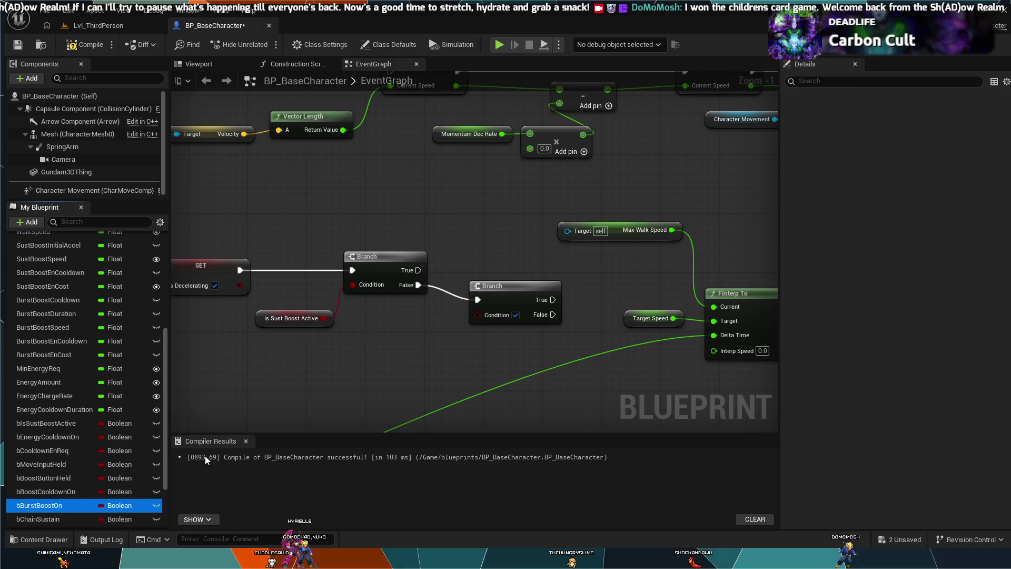
drag(206, 460, 478, 314)
click(429, 359)
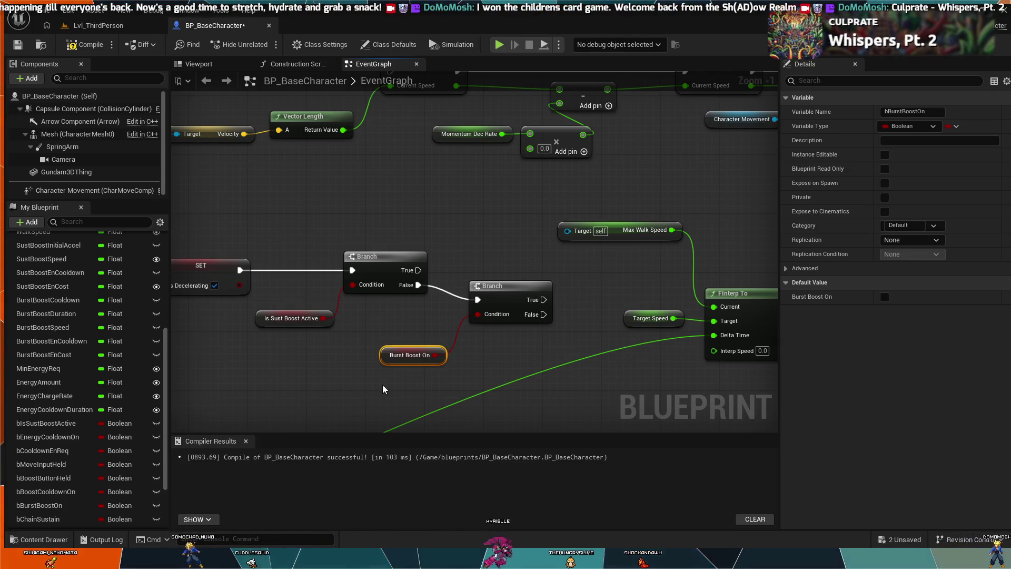
Add a third Branch after the second Branch's False output and place a Move Input Held getter.
drag(418, 349, 409, 349)
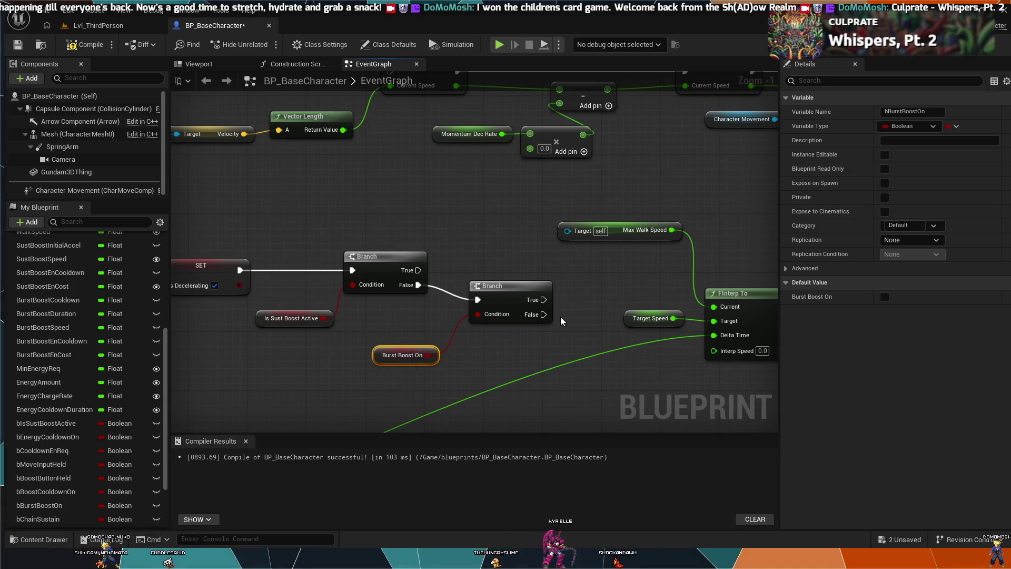
mouse_move(544, 315)
mouse_down()
mouse_move(573, 346)
mouse_move(595, 342)
mouse_move(488, 368)
mouse_up()
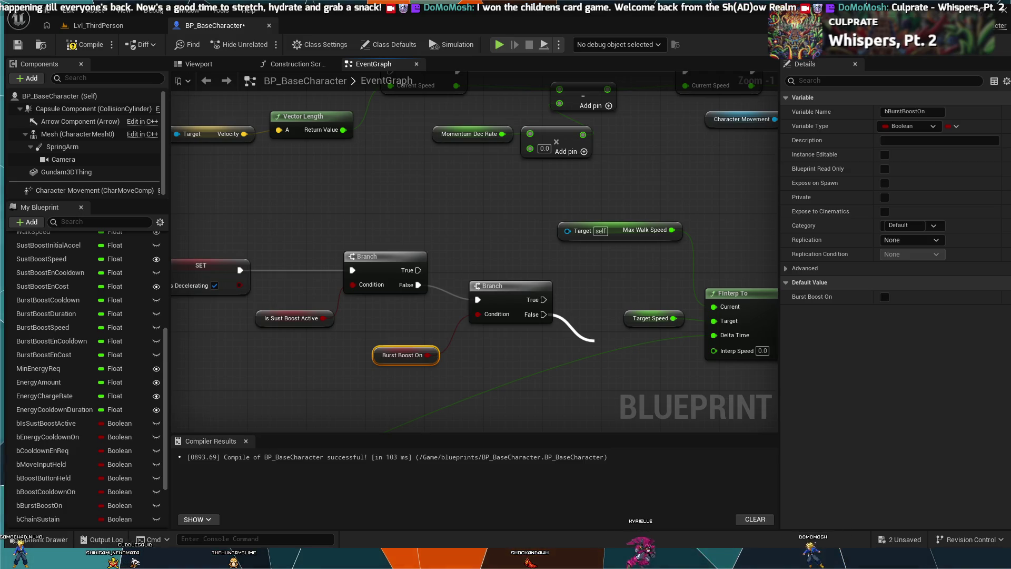
key(Escape)
scroll(71, 393, down, 3)
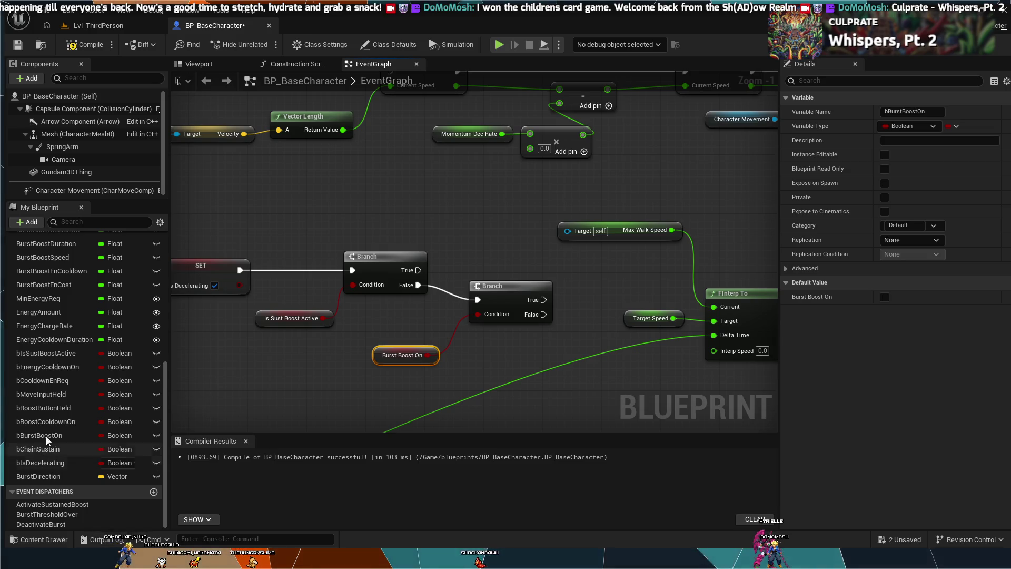
click(66, 399)
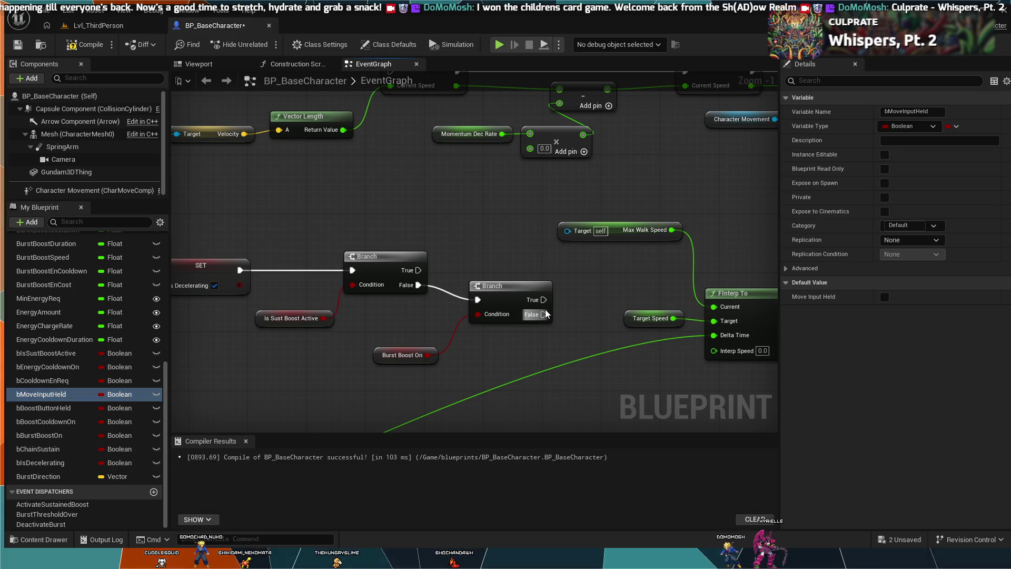
key(ctrl+v)
mouse_move(544, 314)
mouse_down()
mouse_move(570, 326)
mouse_move(541, 323)
mouse_move(573, 326)
mouse_up()
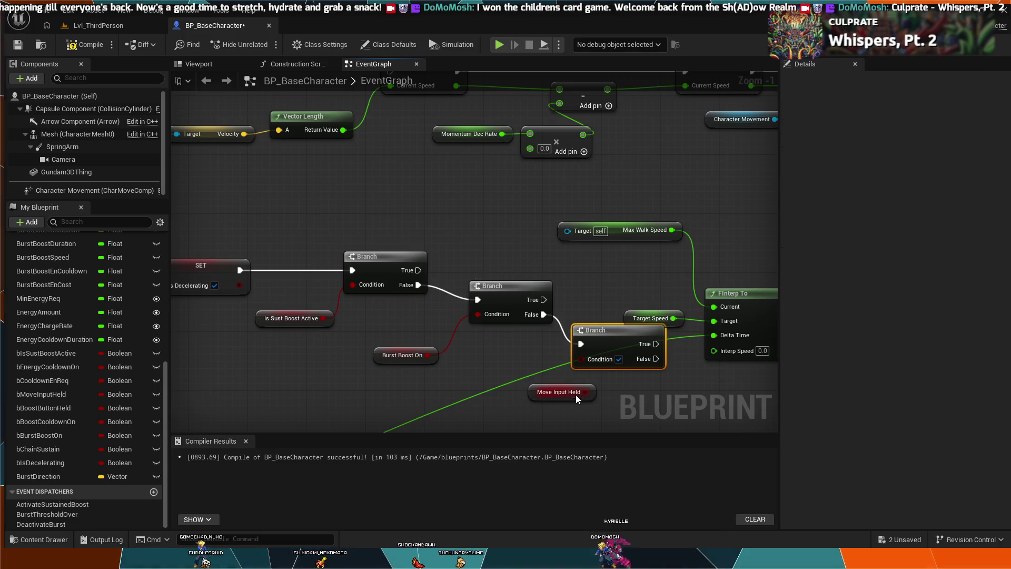
Wire Move Input Held into the third Branch's Condition.
drag(577, 394, 520, 377)
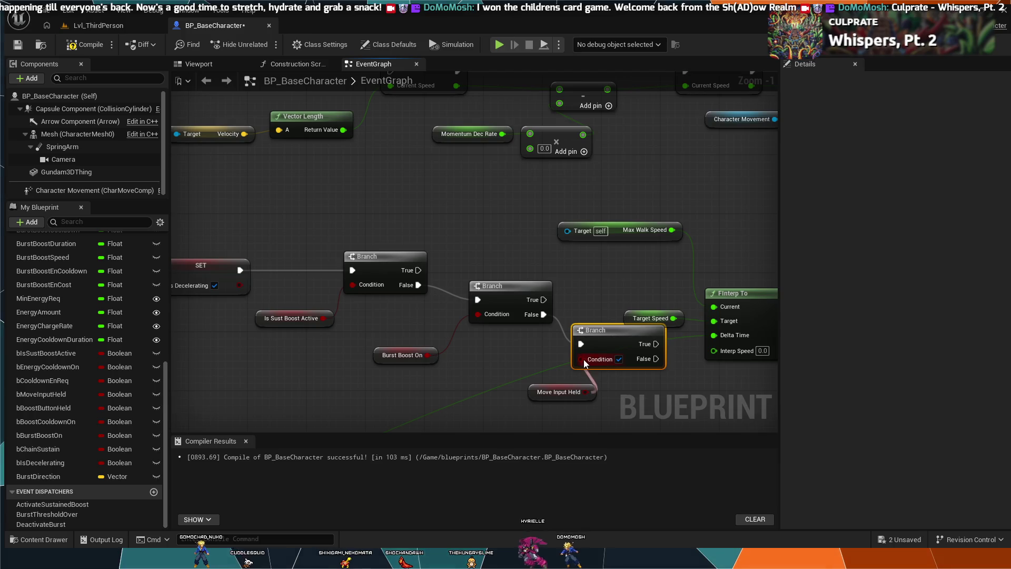
drag(583, 359, 584, 360)
drag(553, 399, 498, 390)
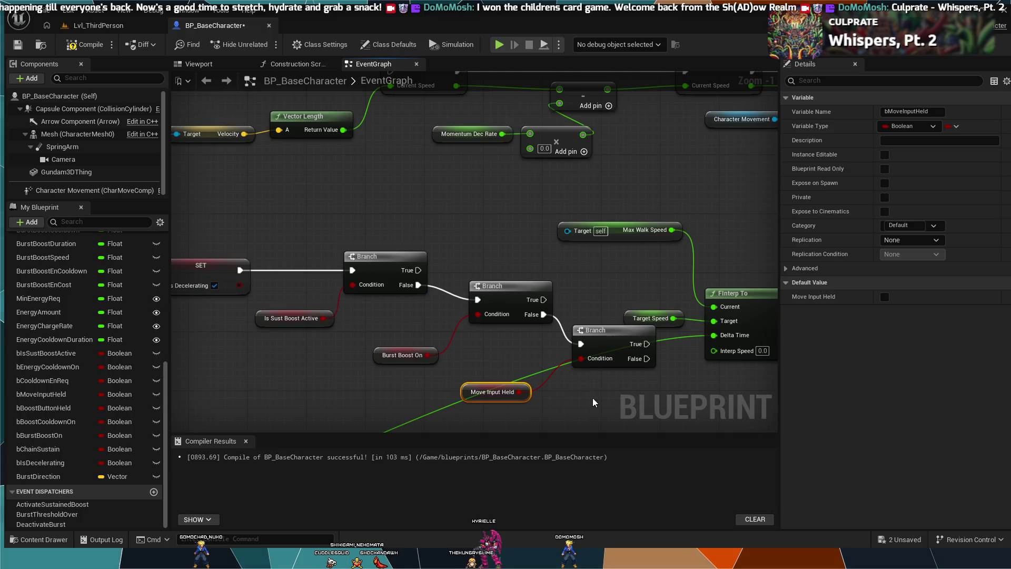
Align the three Branches in a row with their boolean getters beneath them.
drag(605, 315, 434, 290)
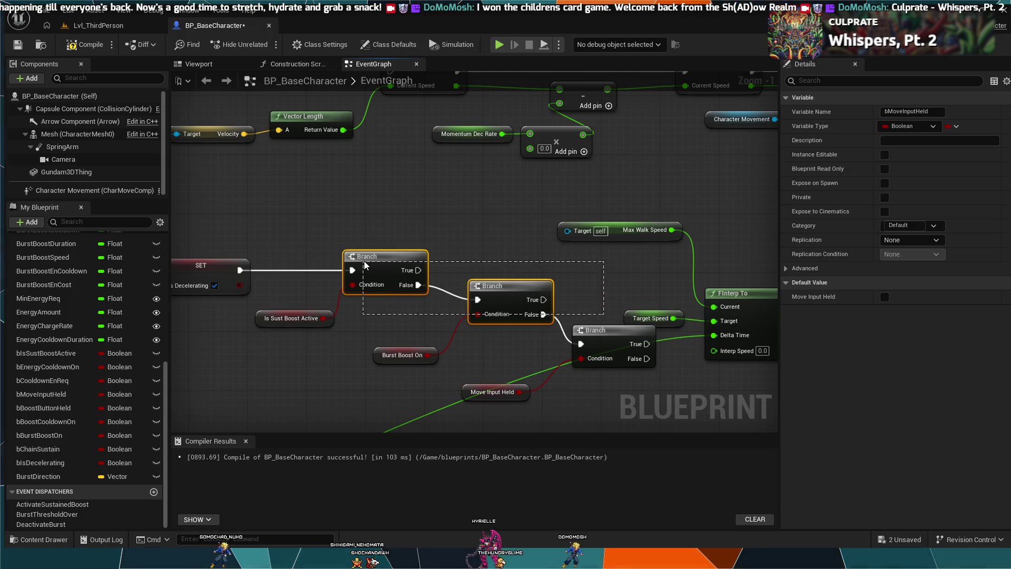
drag(589, 314, 369, 284)
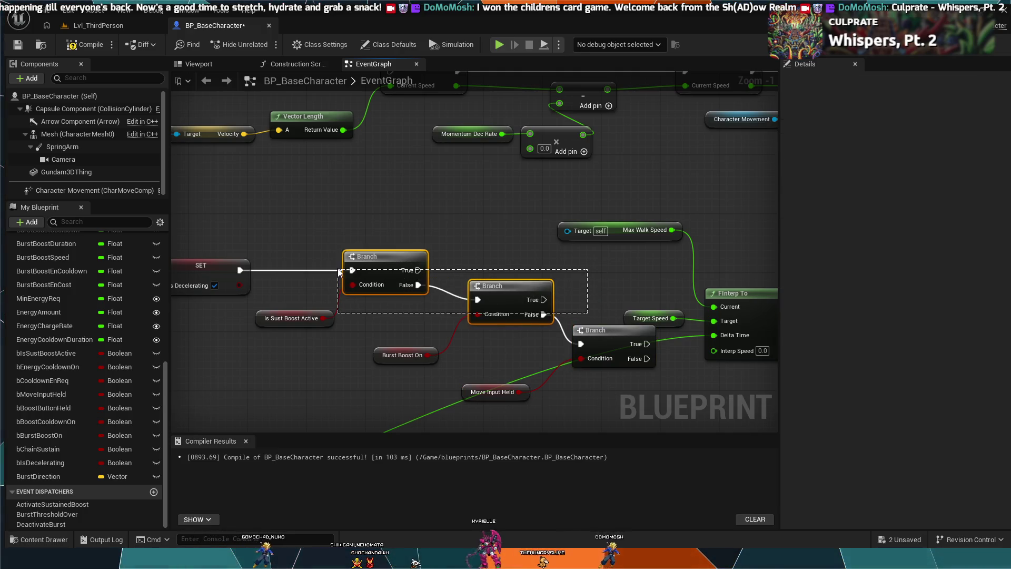
click(603, 329)
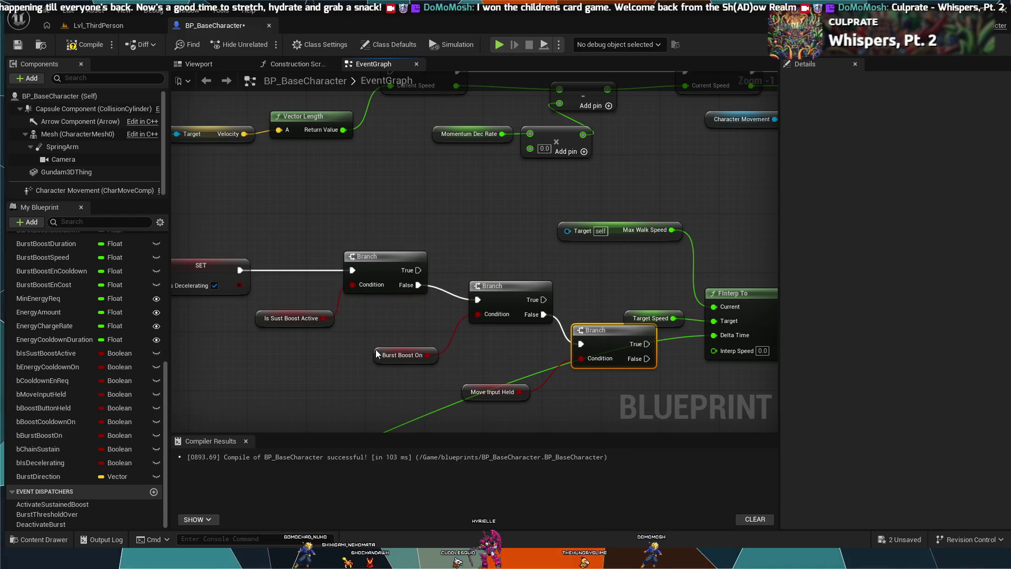
drag(377, 354, 302, 286)
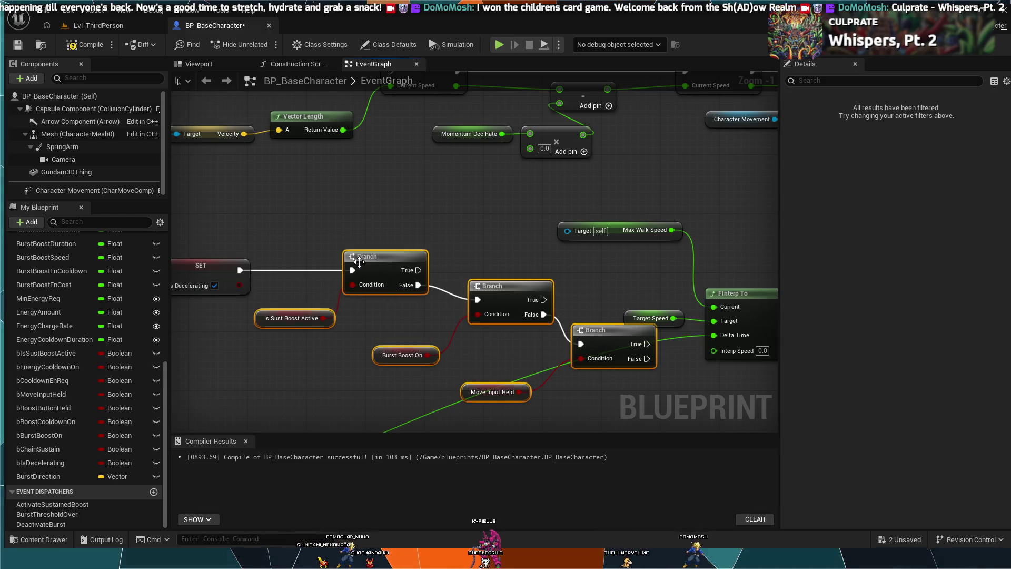
drag(359, 262, 311, 269)
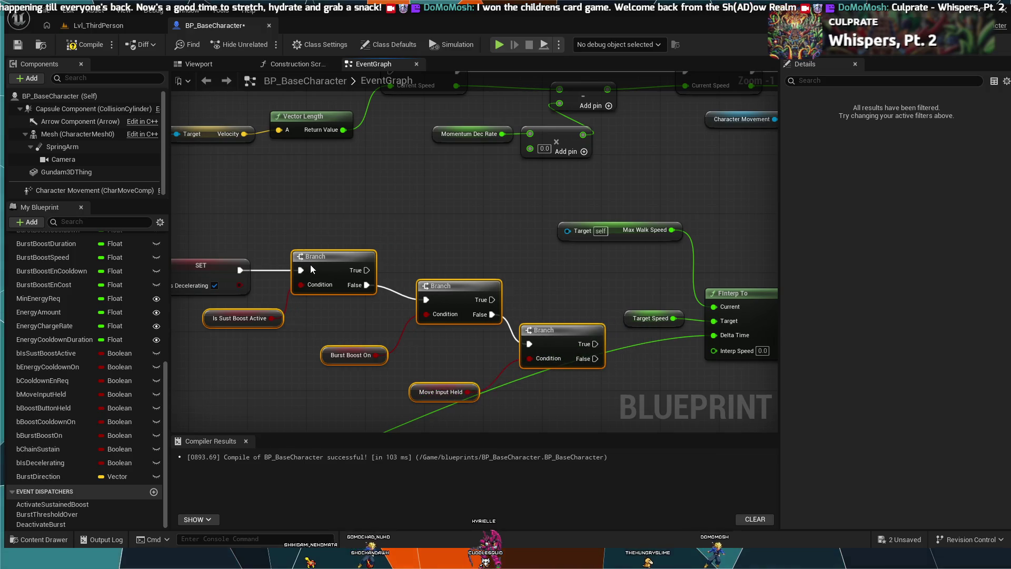
click(276, 367)
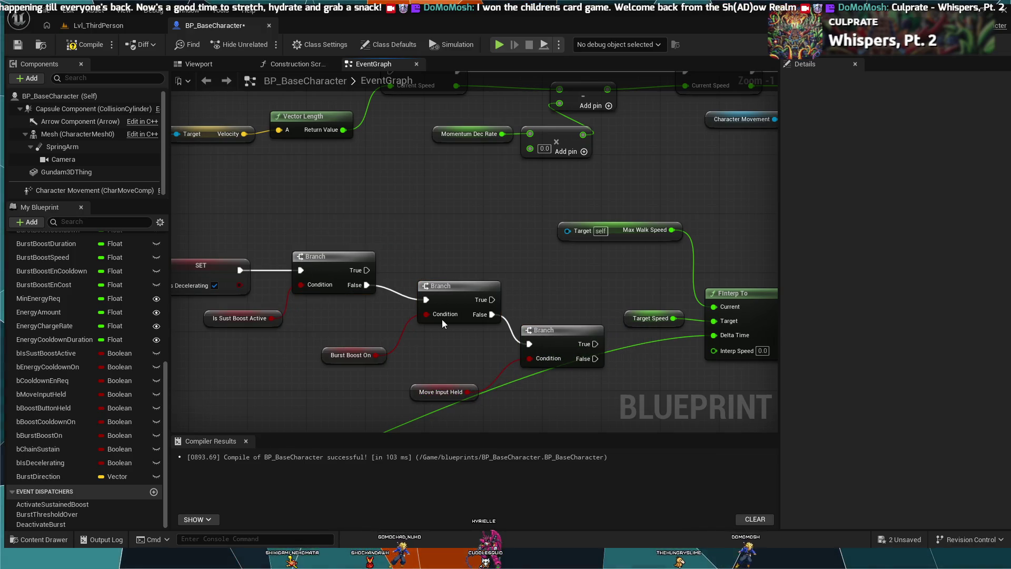
click(446, 286)
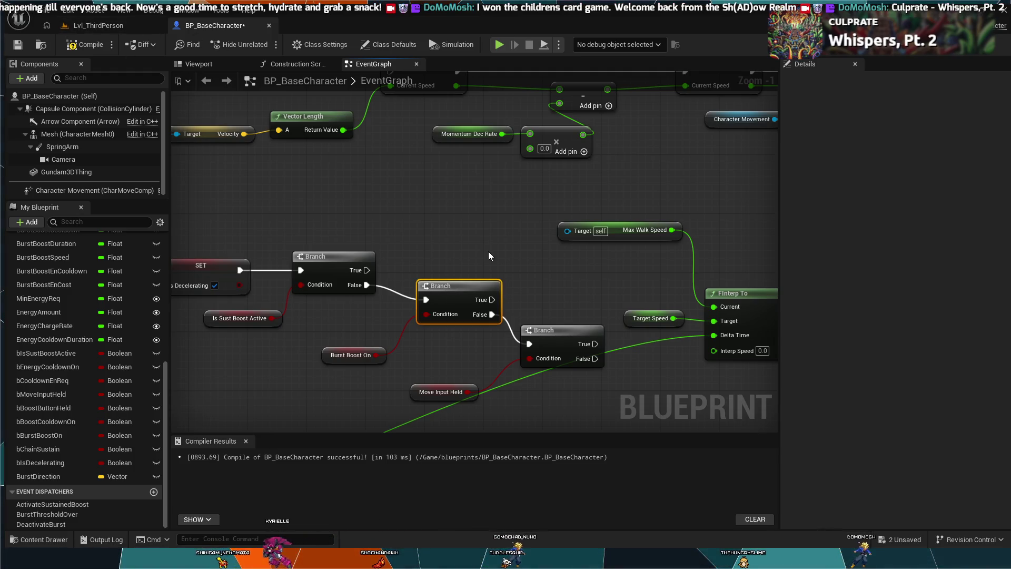
drag(440, 287, 417, 275)
mouse_move(555, 326)
mouse_down()
mouse_move(542, 295)
mouse_move(551, 284)
mouse_up()
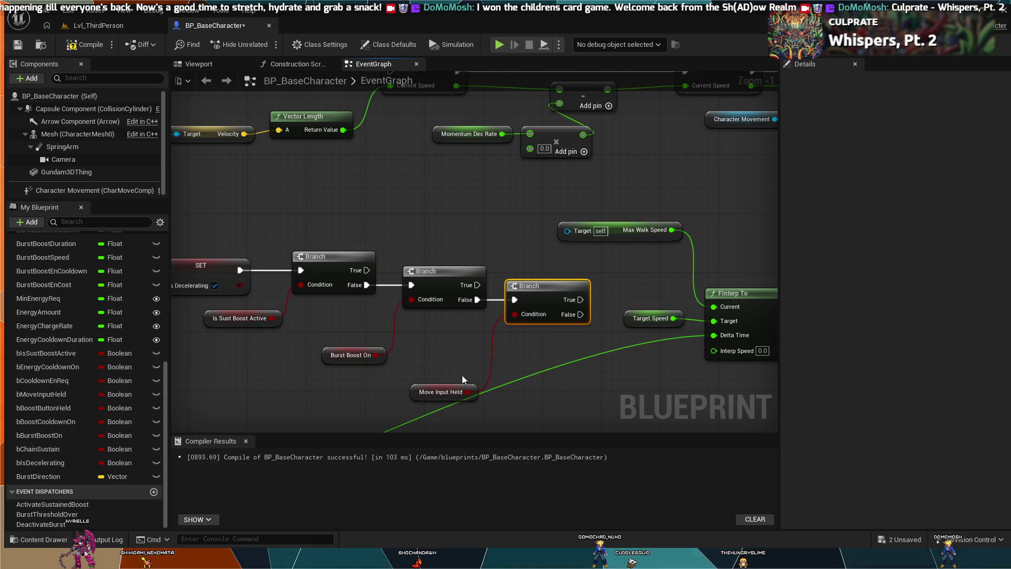
mouse_move(458, 381)
mouse_down()
mouse_move(458, 337)
mouse_move(473, 337)
mouse_up()
click(353, 355)
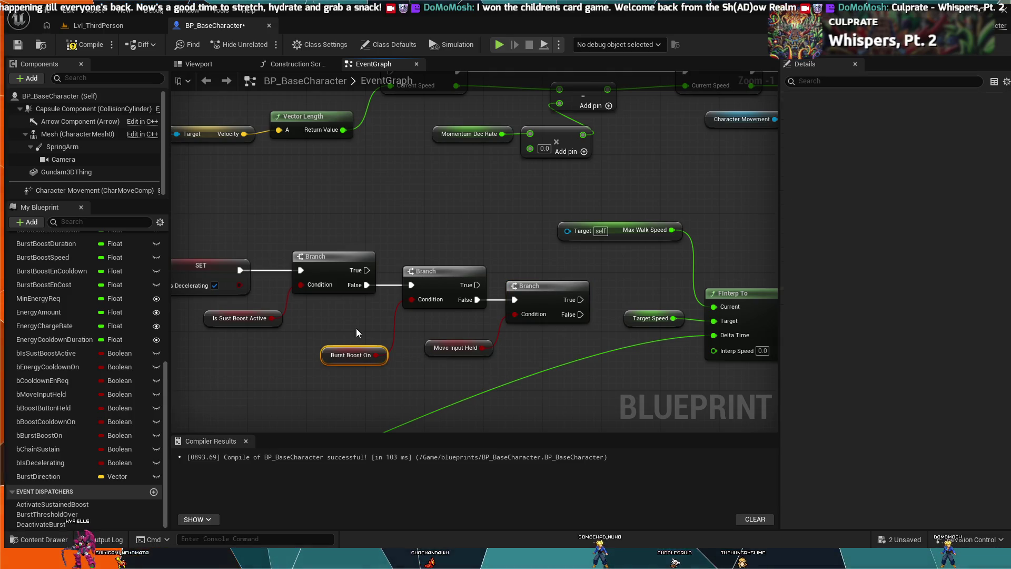
drag(351, 347, 359, 318)
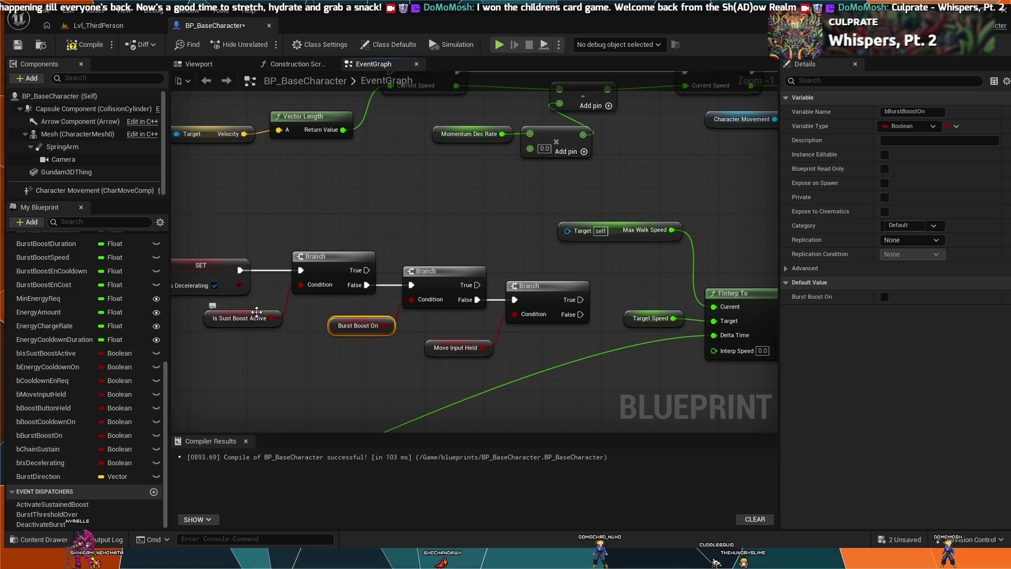
scroll(378, 362, down, 1)
drag(377, 362, 474, 305)
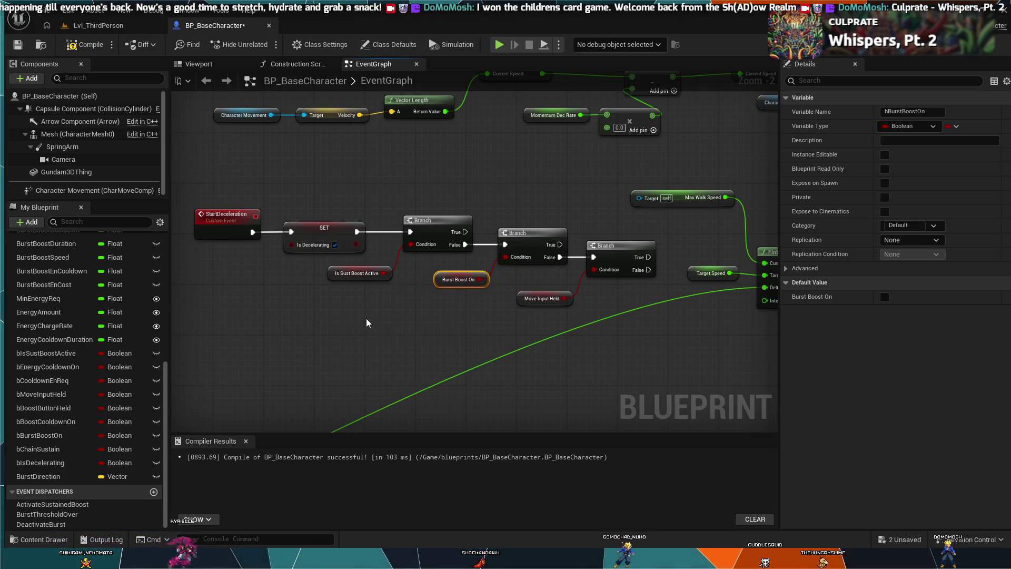
Detach the Is Decelerating SET node from the chain and move it below.
click(338, 231)
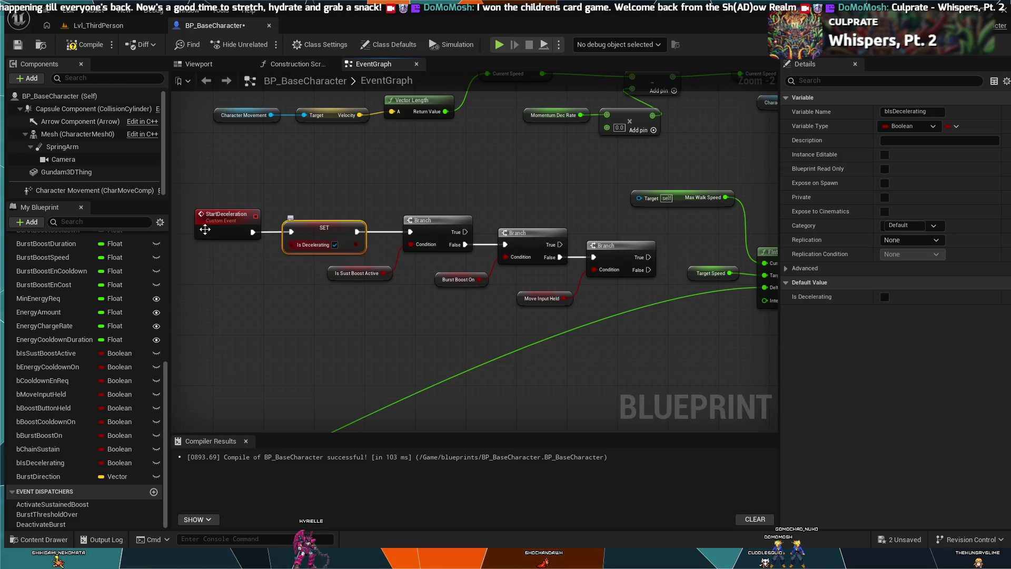
alt+click(278, 233)
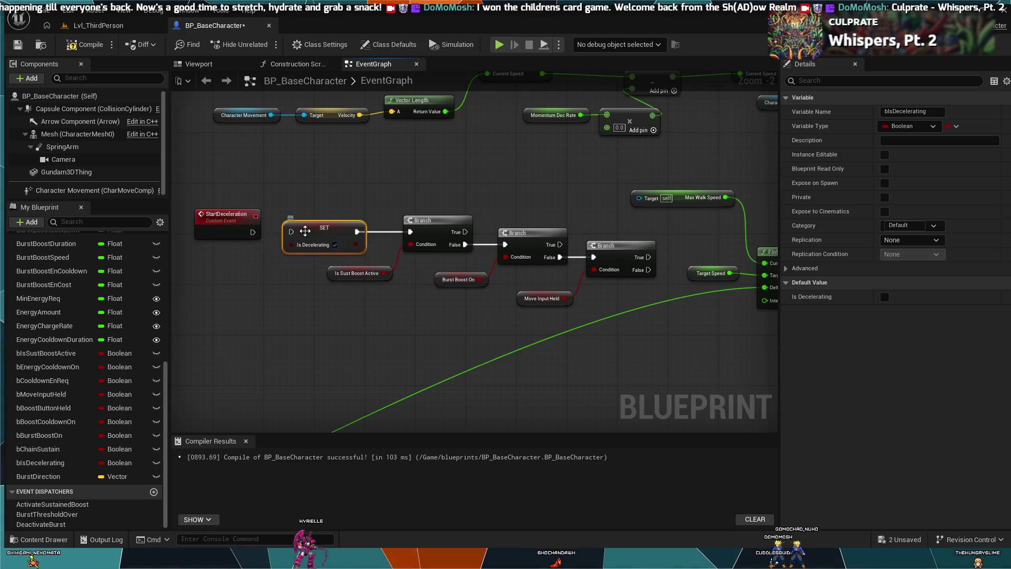
alt+click(380, 231)
mouse_move(330, 225)
mouse_down()
mouse_move(278, 289)
mouse_move(280, 304)
mouse_up()
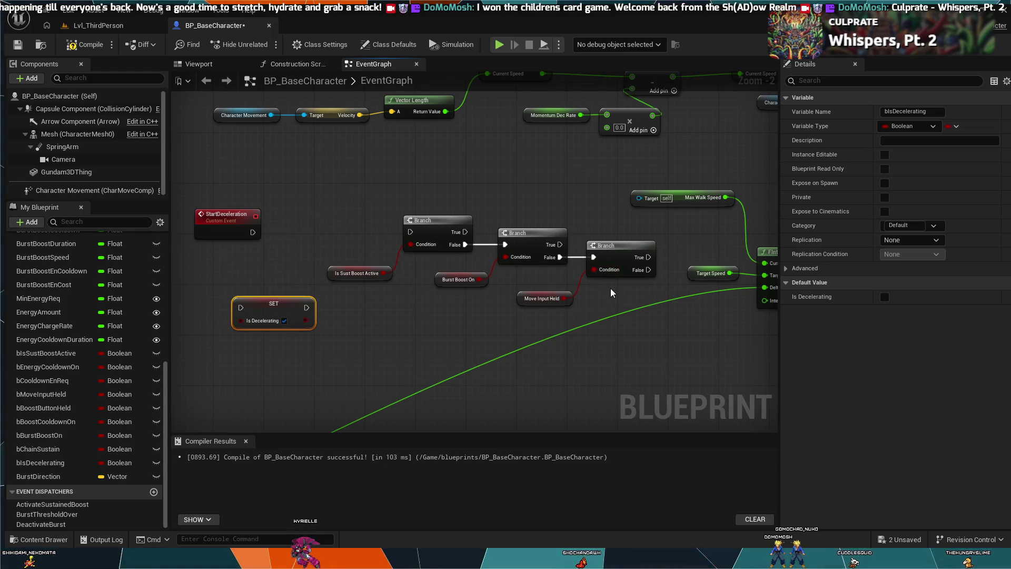
Wire StartDeceleration directly into the first Branch, then start renaming bBurstBoostOn.
mouse_move(609, 296)
mouse_down()
mouse_move(448, 254)
mouse_move(381, 224)
mouse_move(311, 218)
mouse_up()
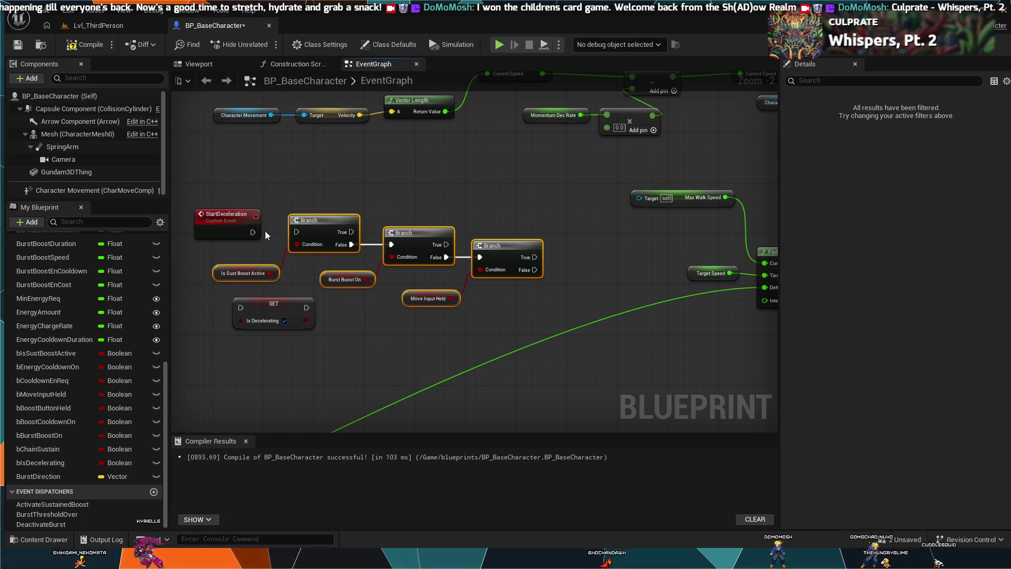
drag(253, 232, 297, 232)
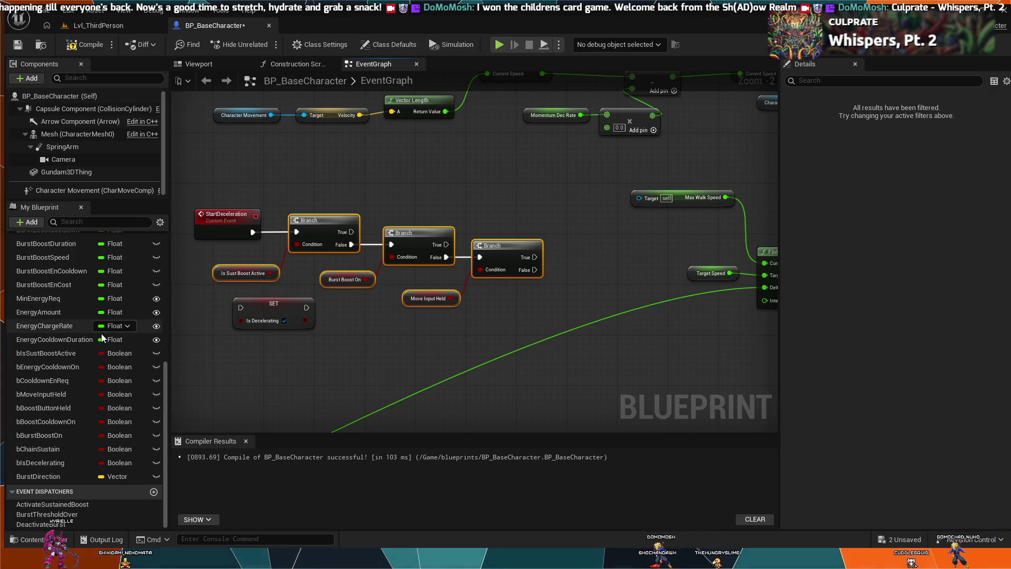
click(62, 433)
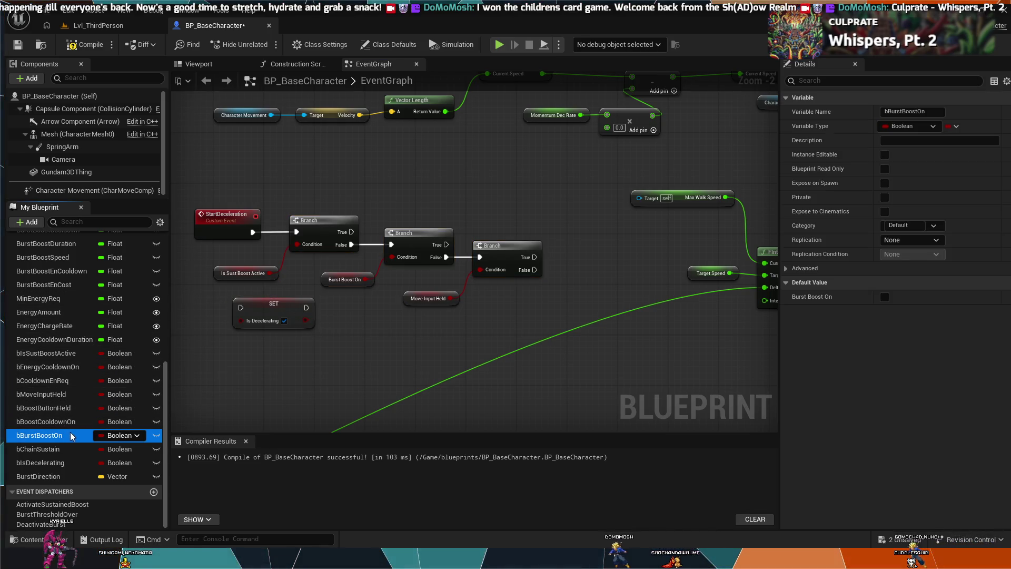
key(F2)
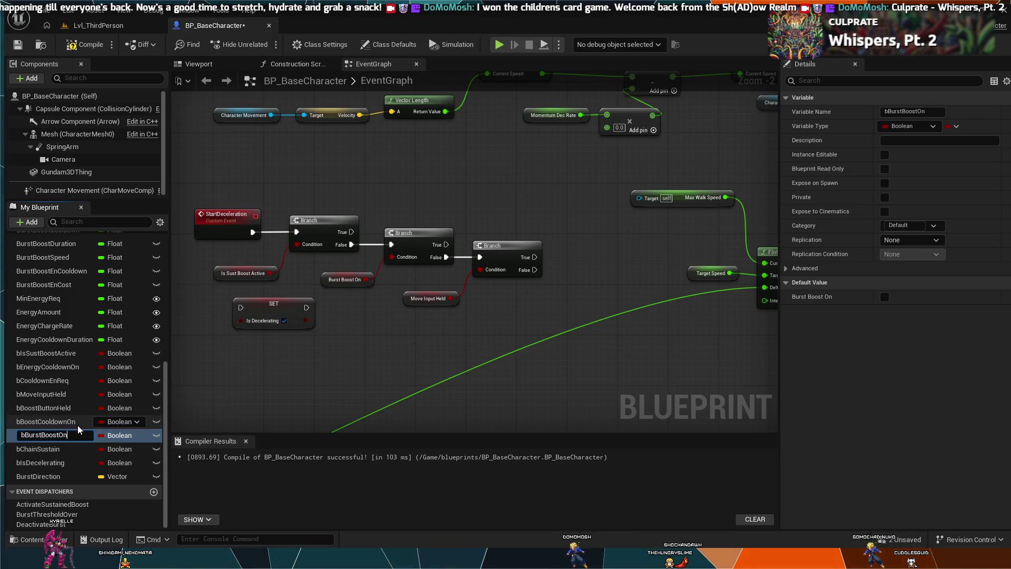
Rename bBurstBoostOn to bIsBurstBoostActive.
key(BackSpace)
key(BackSpace)
text(Active)
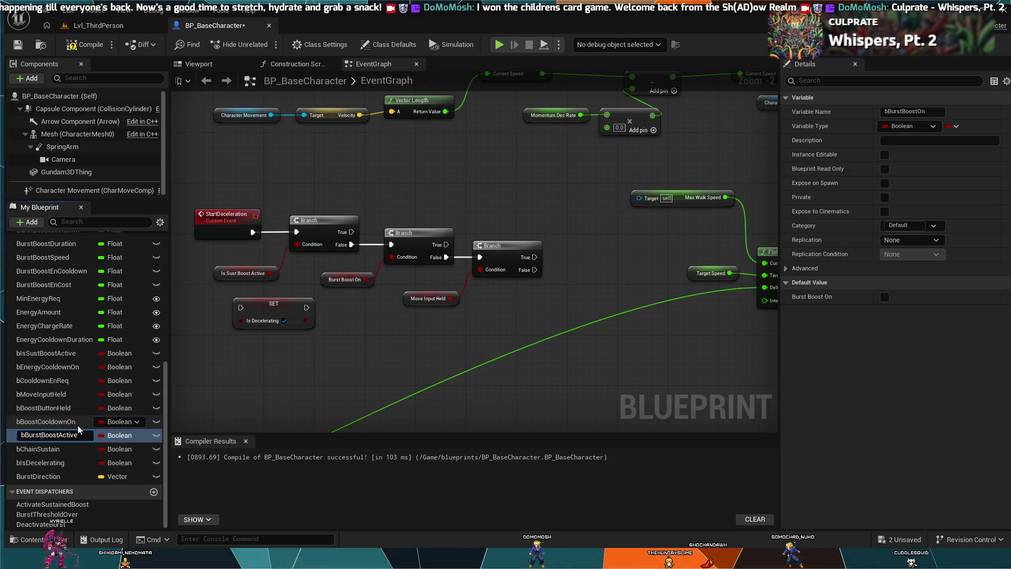
key(Home)
key(Right)
text(Is)
key(Return)
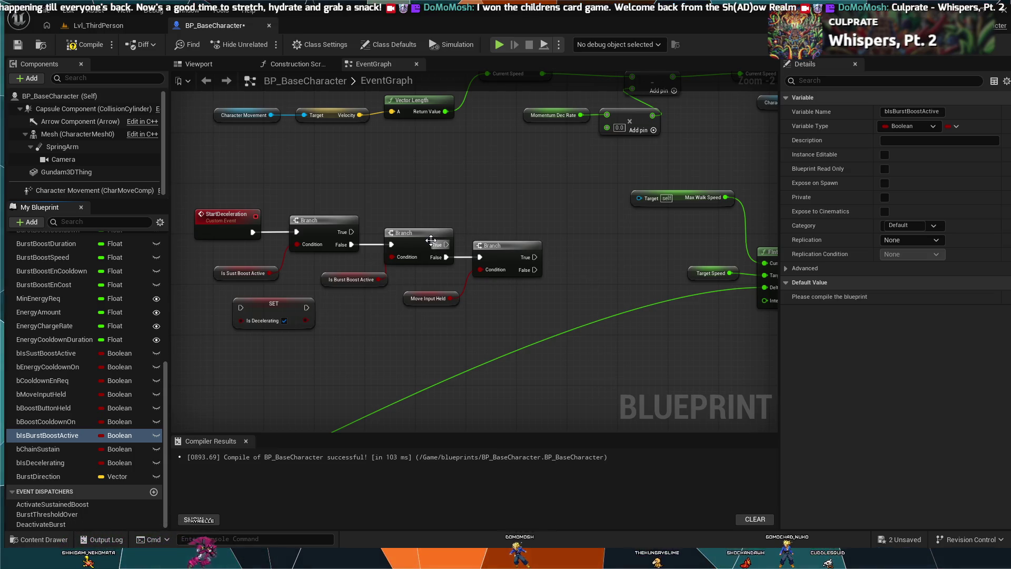
Rearrange Is Burst Boost Active, Move Input Held and the second and third Branches.
drag(371, 305, 392, 234)
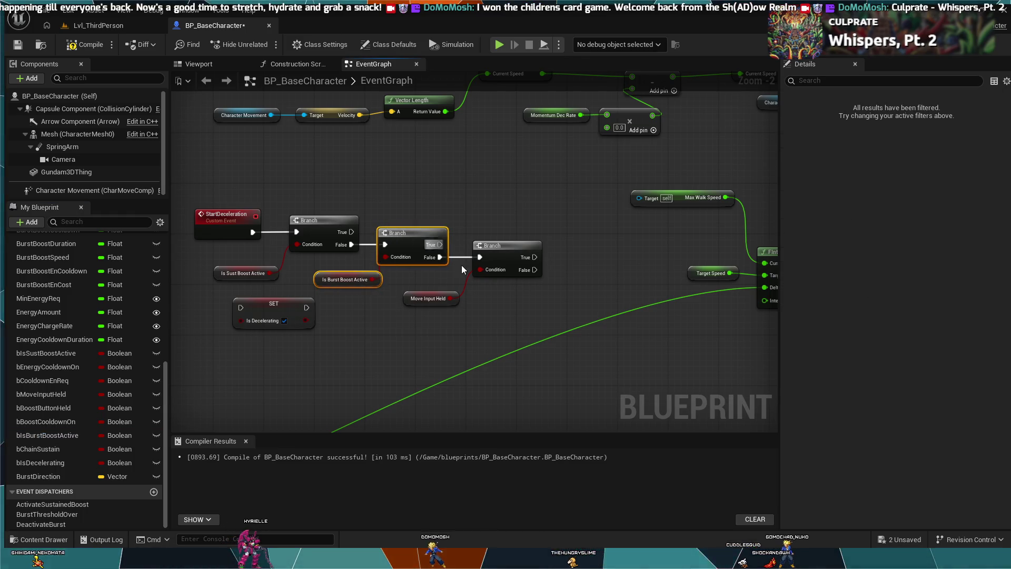
mouse_move(433, 326)
mouse_down()
mouse_move(487, 272)
mouse_move(488, 245)
mouse_up()
click(464, 290)
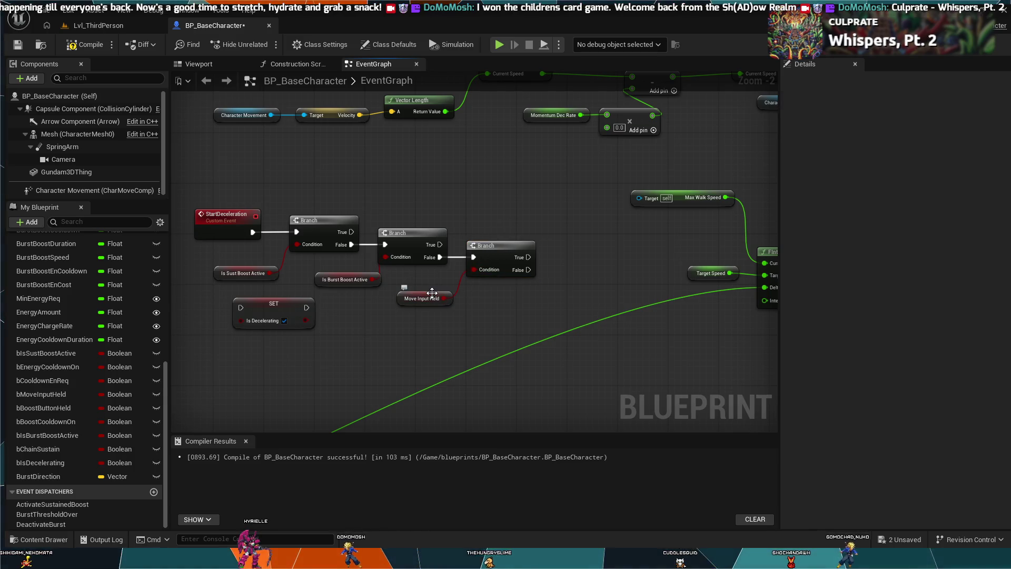
drag(442, 299, 449, 298)
click(327, 301)
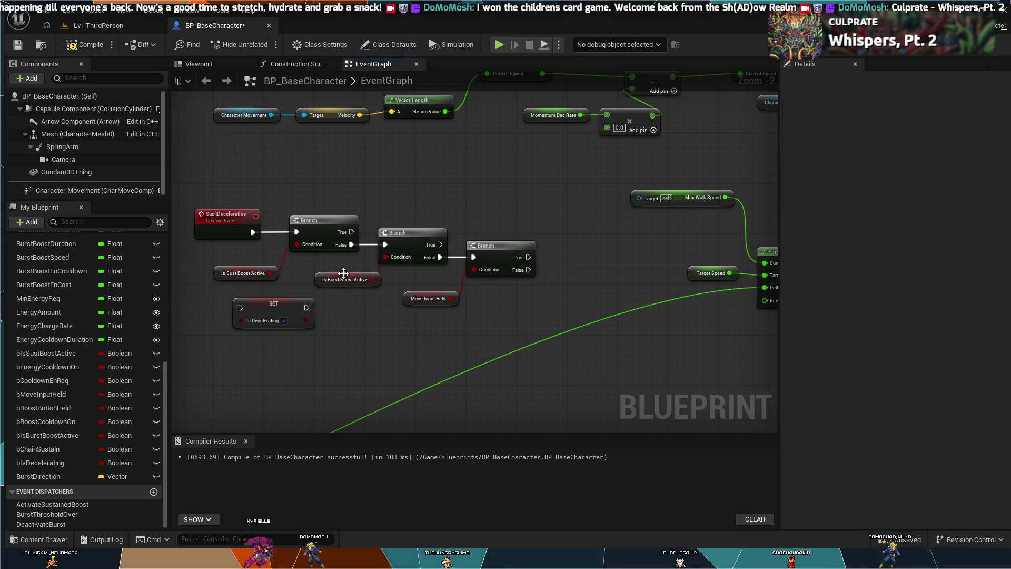
mouse_move(343, 272)
mouse_down()
mouse_move(329, 269)
mouse_move(328, 282)
mouse_up()
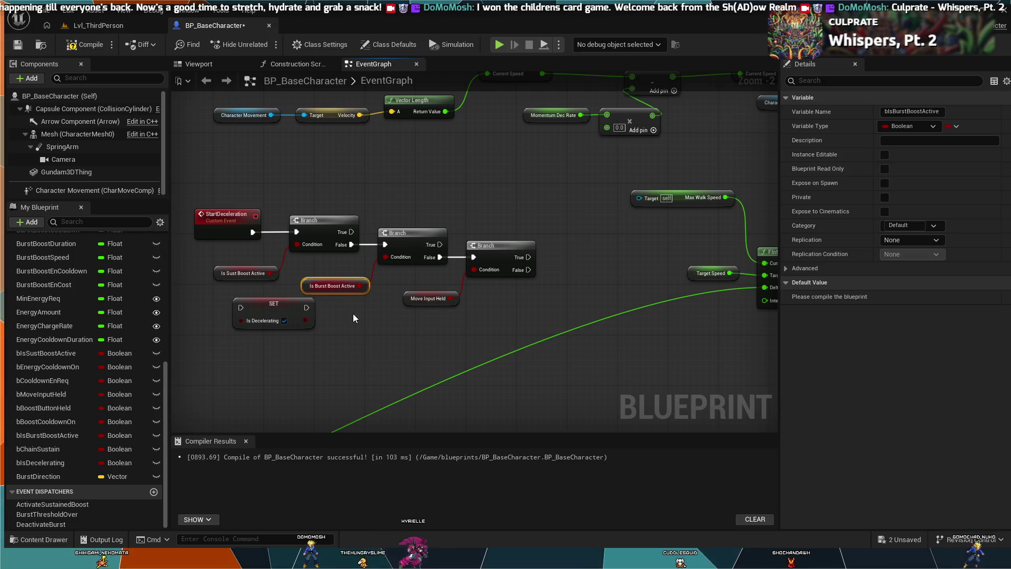
Move the Is Decelerating SET above the Branches and try rewiring, undoing the last two changes.
drag(272, 309, 278, 327)
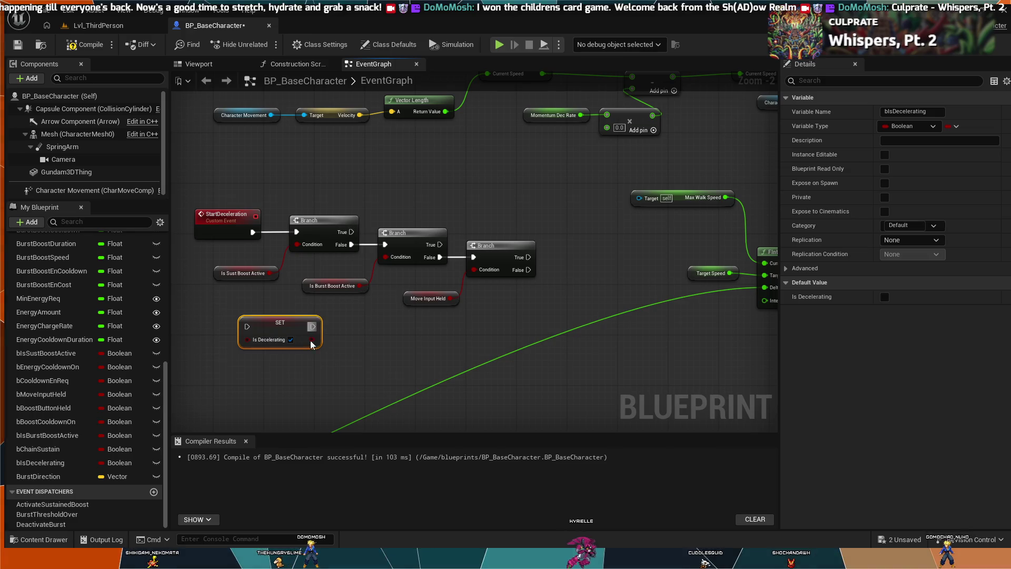
mouse_move(305, 332)
mouse_down()
mouse_move(495, 306)
mouse_move(590, 261)
mouse_up()
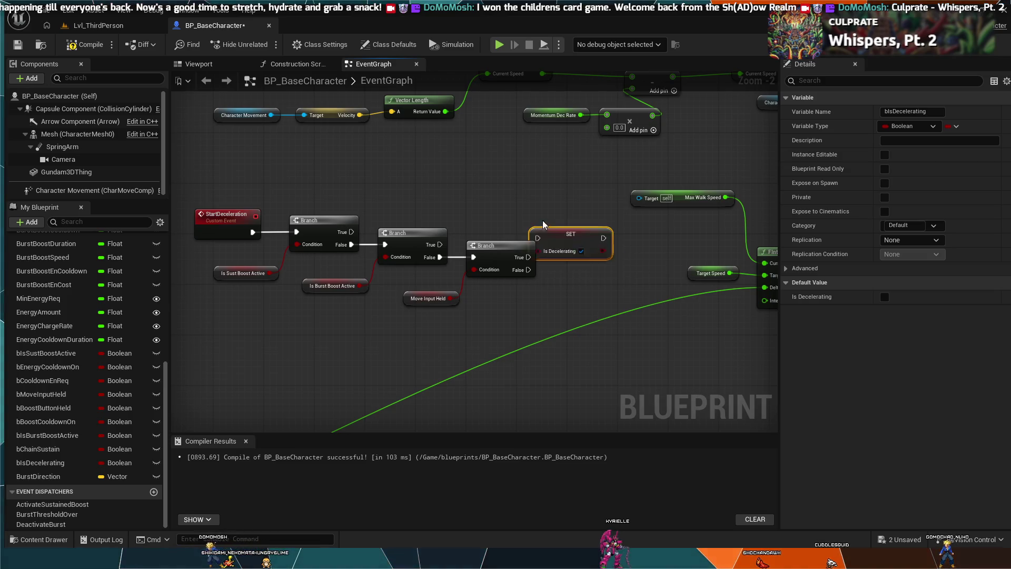
drag(555, 238, 517, 188)
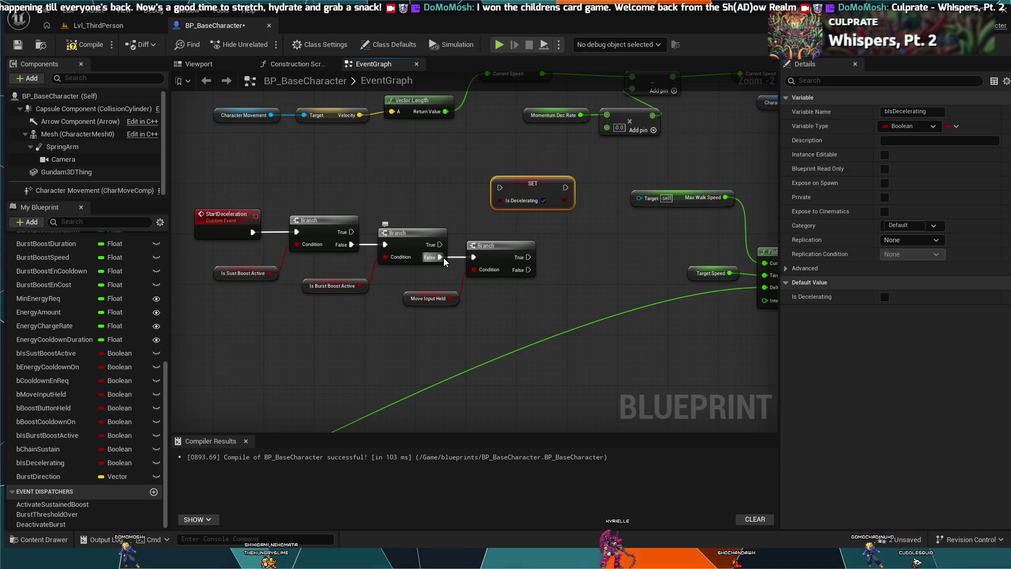
mouse_move(444, 258)
mouse_down()
mouse_move(498, 186)
mouse_move(484, 212)
mouse_up()
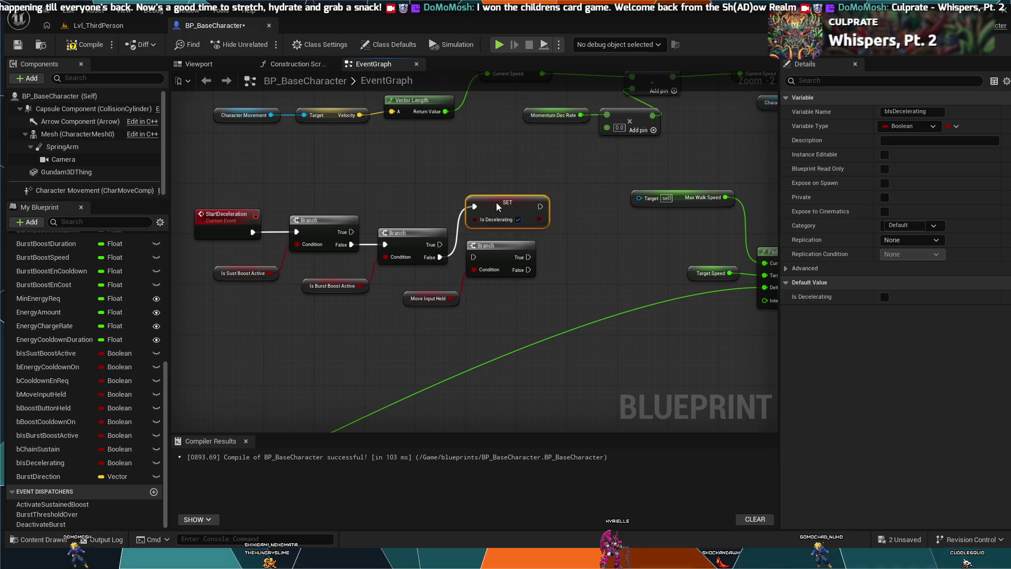
click(494, 320)
click(432, 299)
ctrl+click(479, 252)
drag(496, 254, 553, 272)
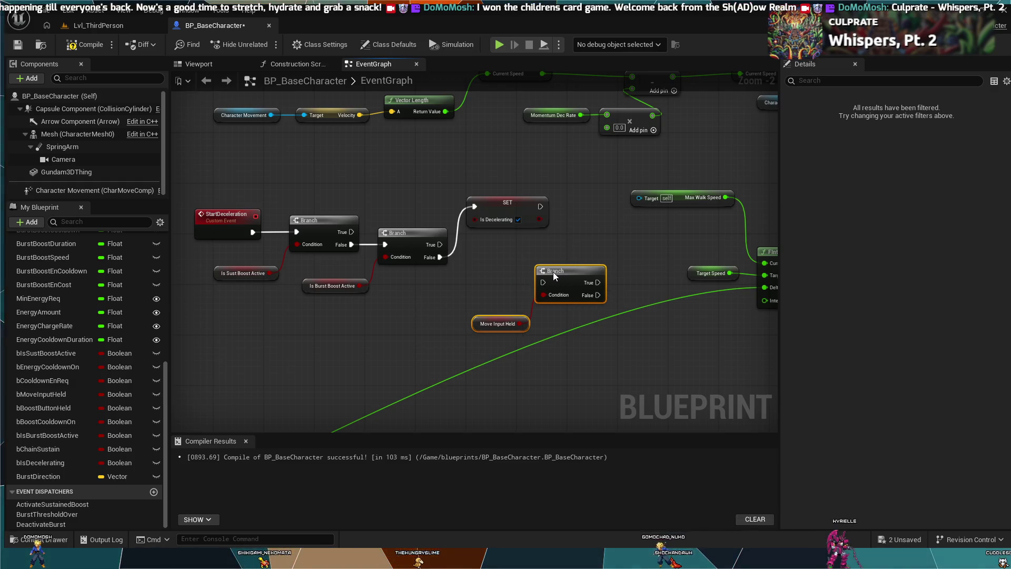
key(ctrl+z)
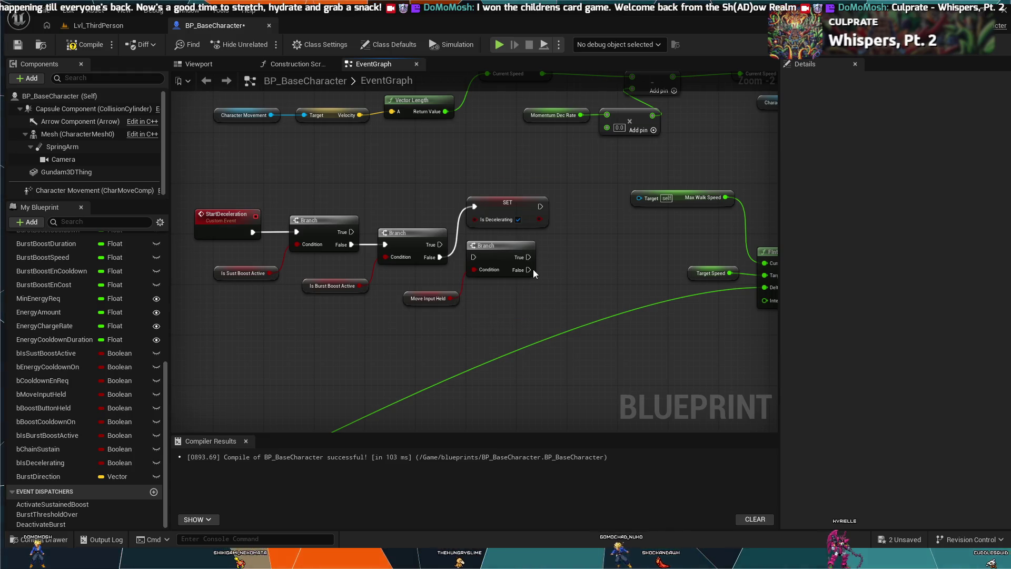
key(ctrl+z)
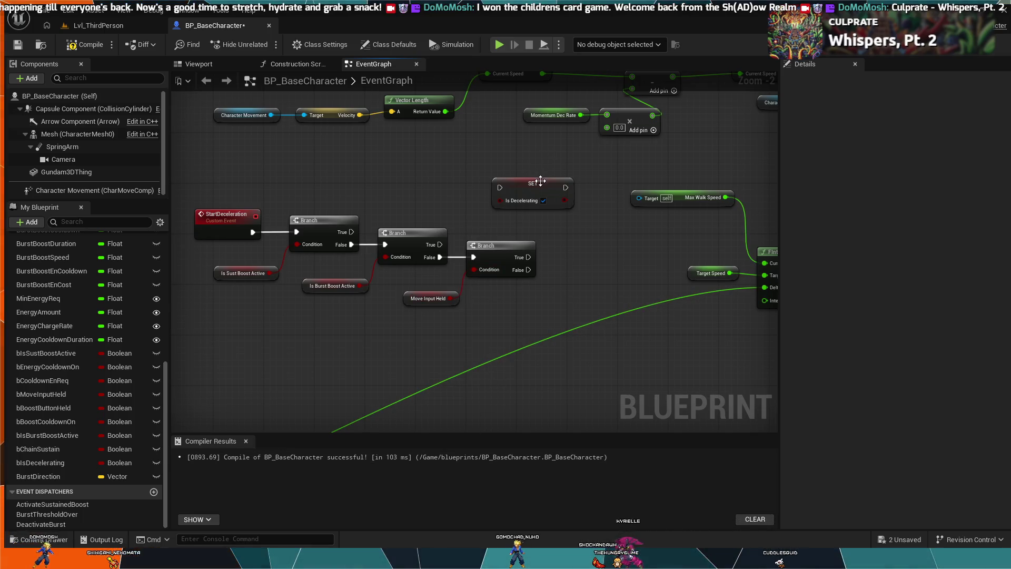
Place the Is Decelerating SET at the start of the chain, feeding the first Branch.
mouse_move(540, 181)
mouse_down()
mouse_move(604, 264)
mouse_move(600, 275)
mouse_move(583, 200)
mouse_move(416, 174)
mouse_up()
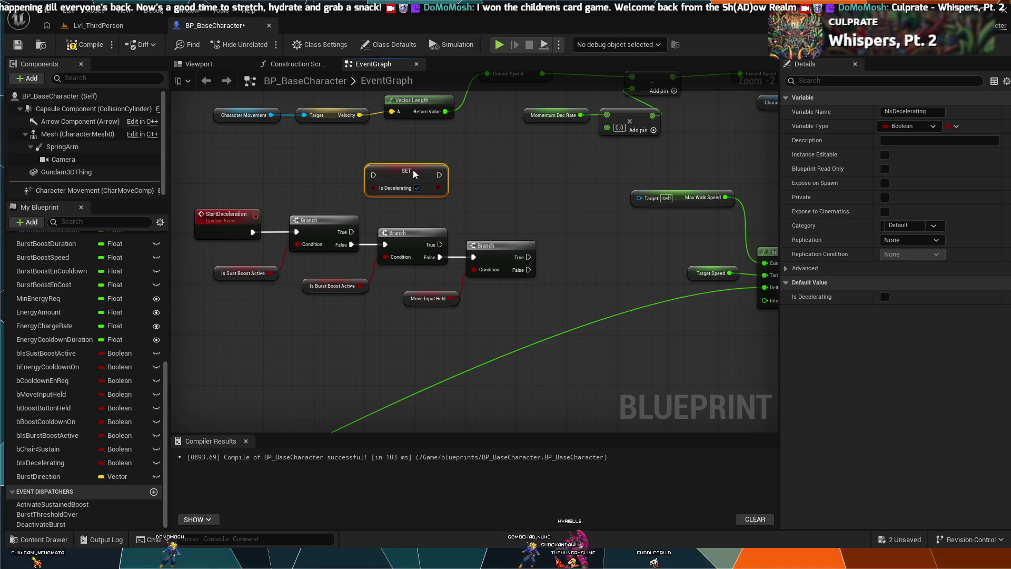
drag(414, 174, 407, 174)
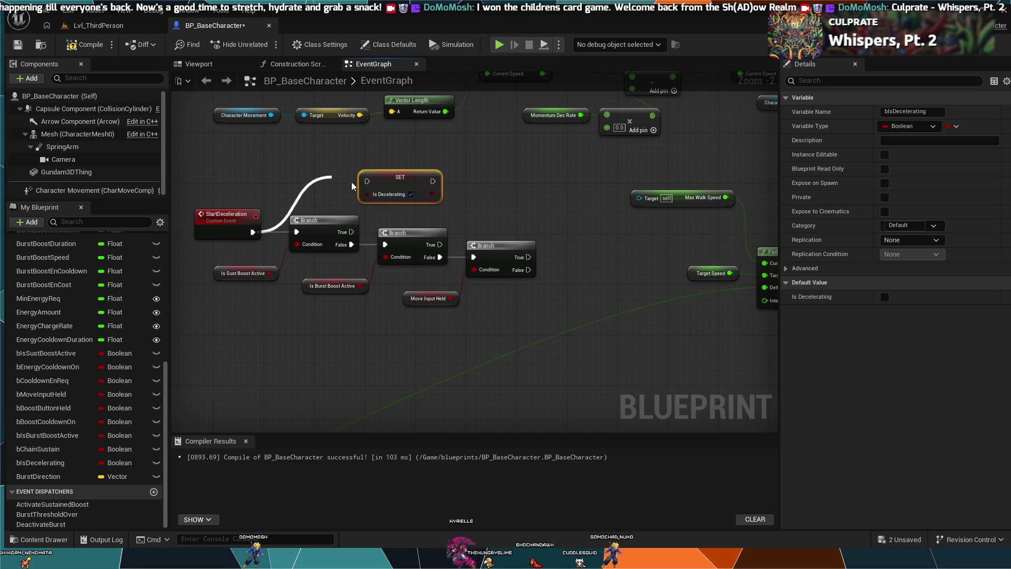
mouse_move(433, 182)
mouse_down()
mouse_move(442, 185)
mouse_move(284, 226)
mouse_move(295, 232)
mouse_up()
mouse_move(386, 188)
mouse_down()
mouse_move(295, 218)
mouse_move(304, 237)
mouse_up()
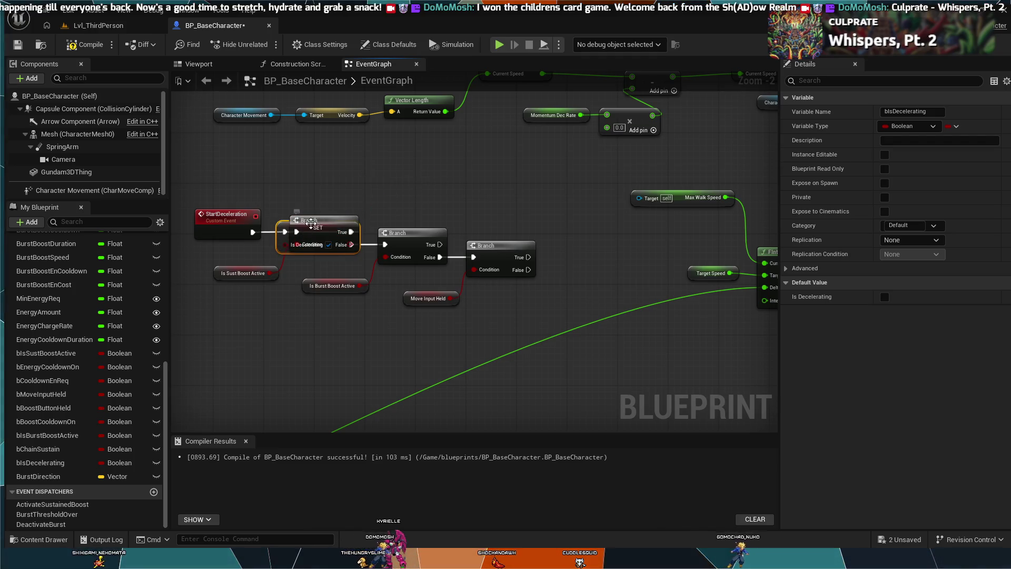
Shift the Branch chain and its condition getters right to make room.
mouse_move(529, 201)
mouse_down()
mouse_move(214, 316)
mouse_move(289, 311)
mouse_move(275, 315)
mouse_up()
click(278, 179)
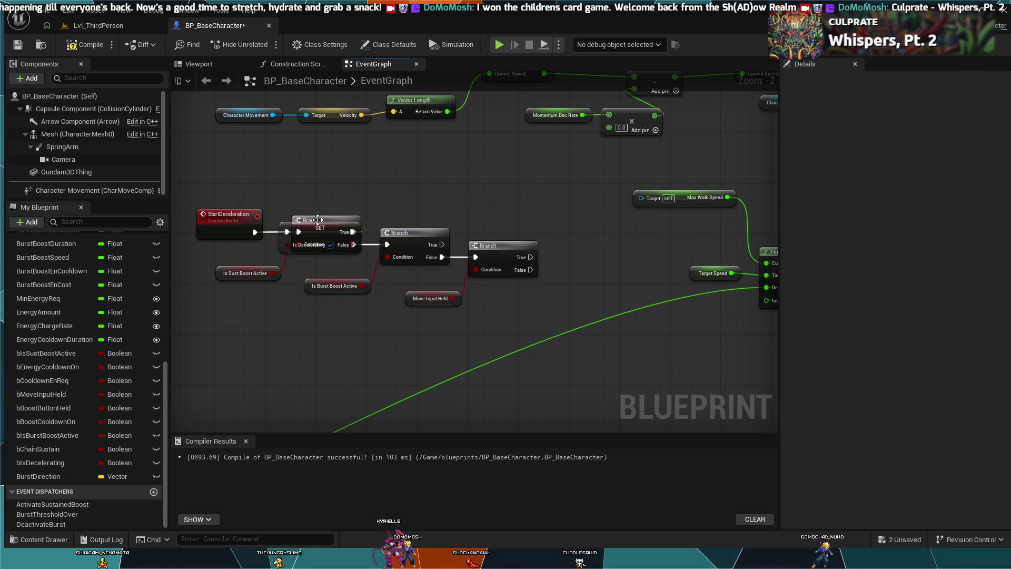
mouse_move(273, 185)
mouse_down()
mouse_move(451, 316)
mouse_move(511, 317)
mouse_up()
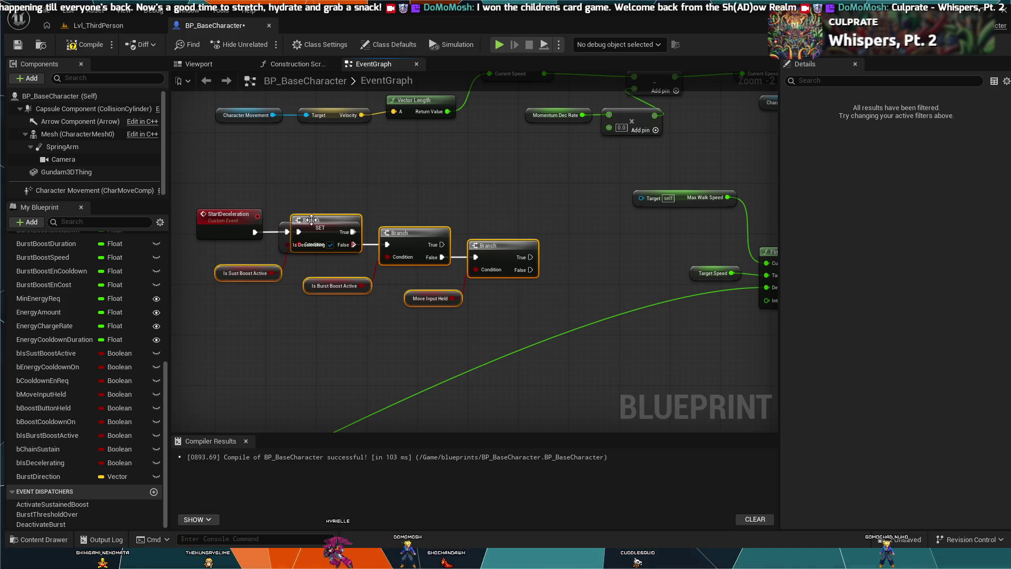
mouse_move(284, 224)
mouse_down()
mouse_move(346, 244)
mouse_move(382, 239)
mouse_move(403, 220)
mouse_up()
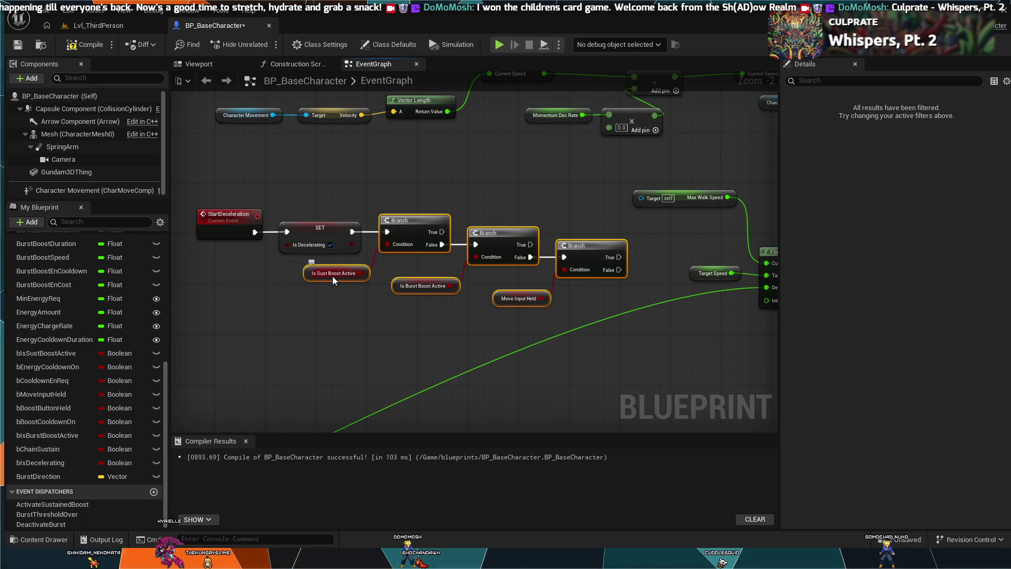
click(397, 343)
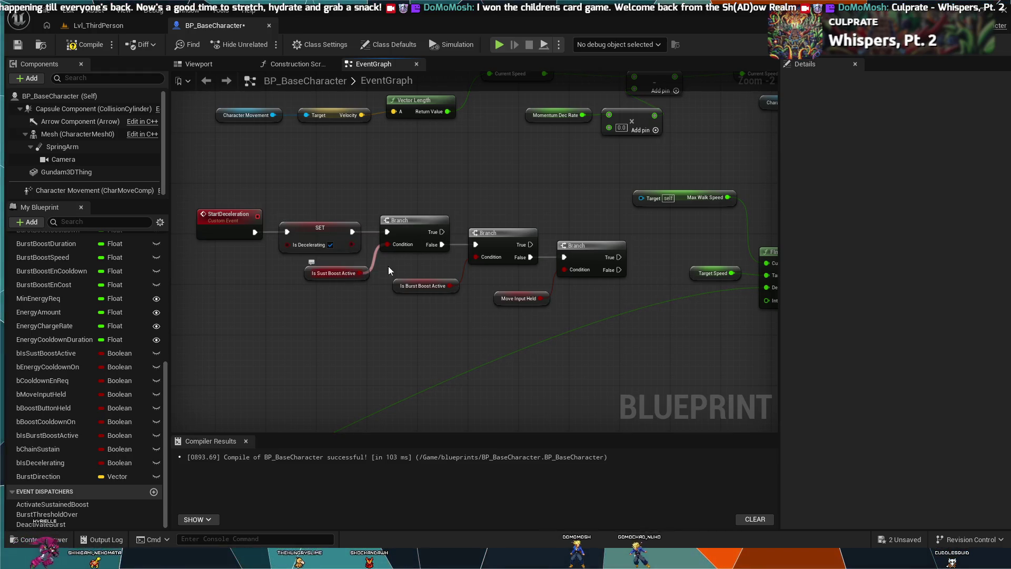
Add an Is Decelerating SET set to false on the first Branch's True output.
drag(442, 231, 467, 194)
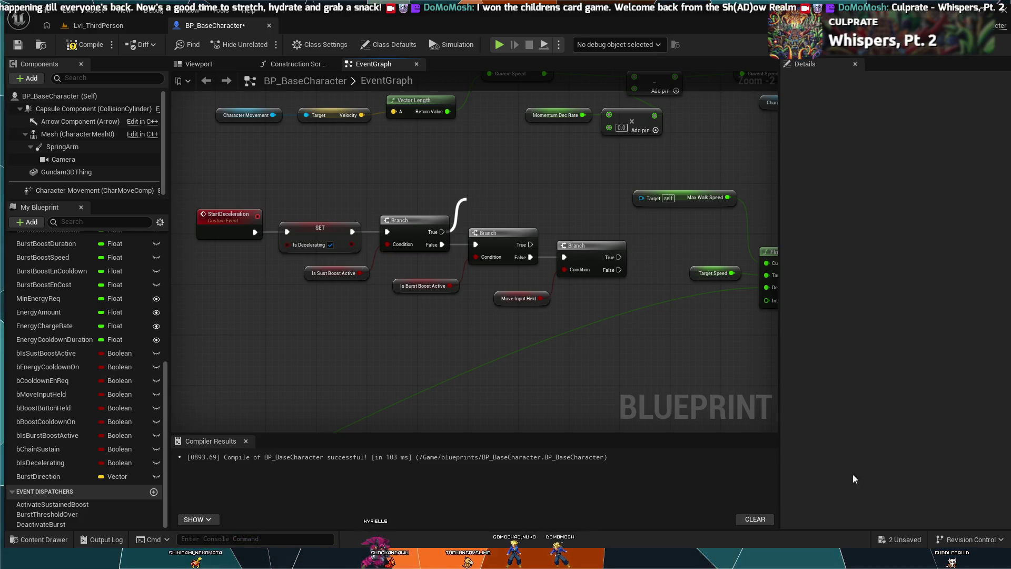
click(595, 409)
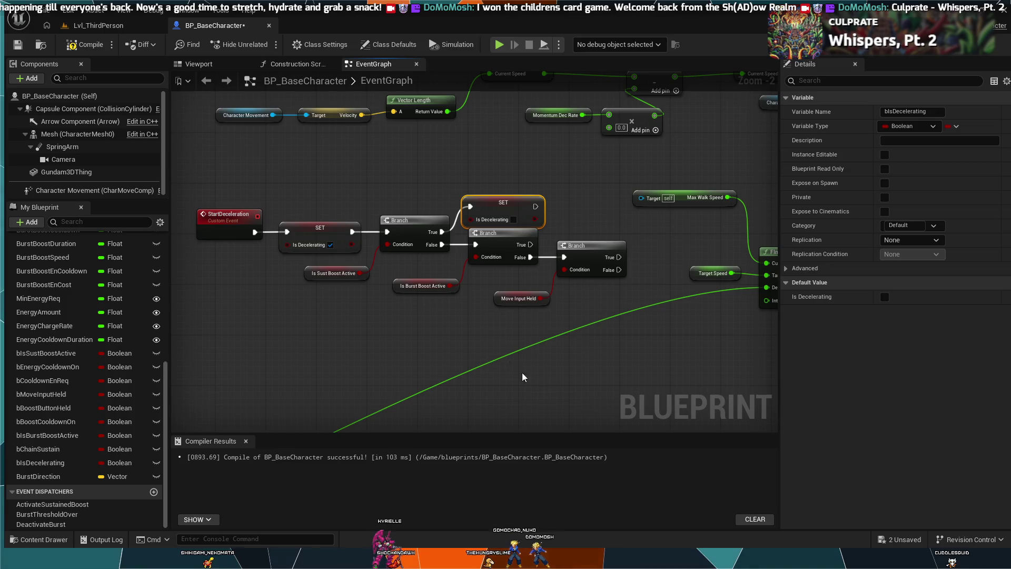
click(514, 220)
drag(514, 206, 511, 193)
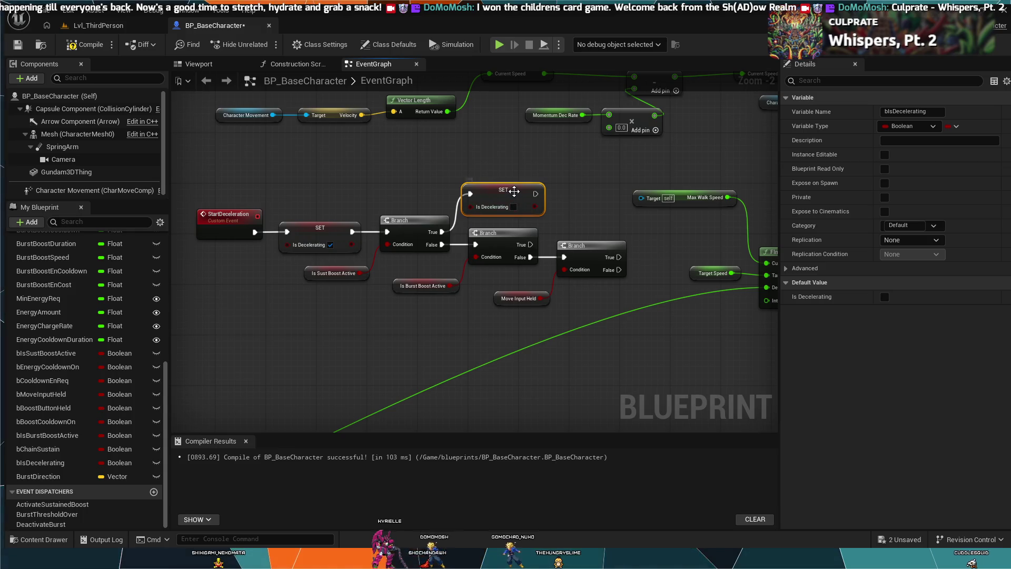
mouse_move(522, 197)
mouse_down()
mouse_move(574, 196)
mouse_move(505, 186)
mouse_up()
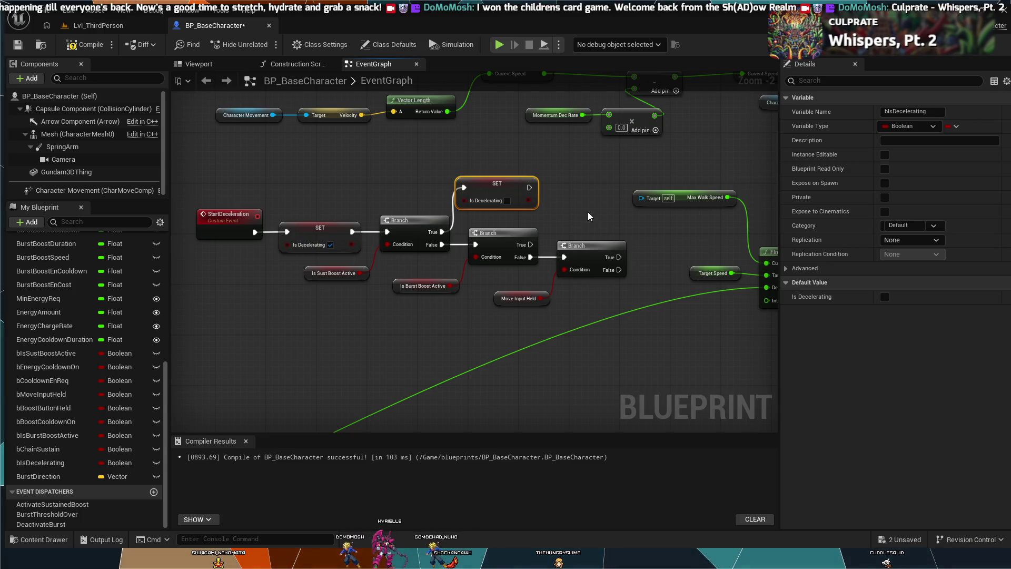
Paste a copy of the unchecked Is Decelerating SET beside it.
key(ctrl+v)
drag(590, 213, 558, 201)
mouse_move(531, 245)
mouse_down()
mouse_move(582, 228)
mouse_move(559, 206)
mouse_move(572, 205)
mouse_up()
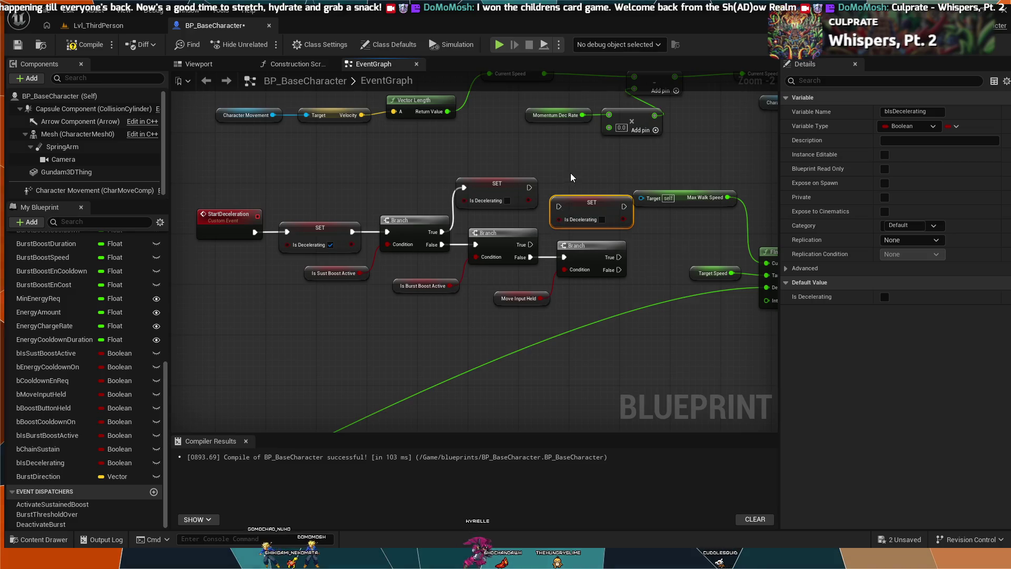
Connect the Is Burst Boost Active Branch's True output to the copied Is Decelerating SET.
drag(531, 244, 559, 207)
mouse_move(675, 205)
mouse_down()
mouse_move(519, 243)
mouse_move(592, 238)
mouse_move(551, 221)
mouse_up()
scroll(530, 252, down, 3)
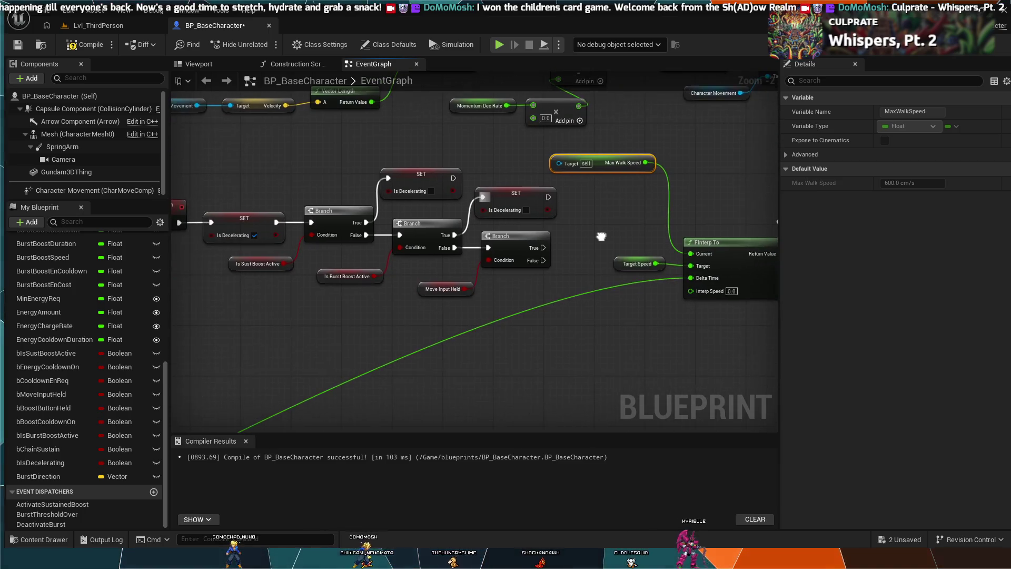
mouse_move(629, 313)
mouse_down()
mouse_move(516, 214)
mouse_move(612, 237)
mouse_move(639, 256)
mouse_up()
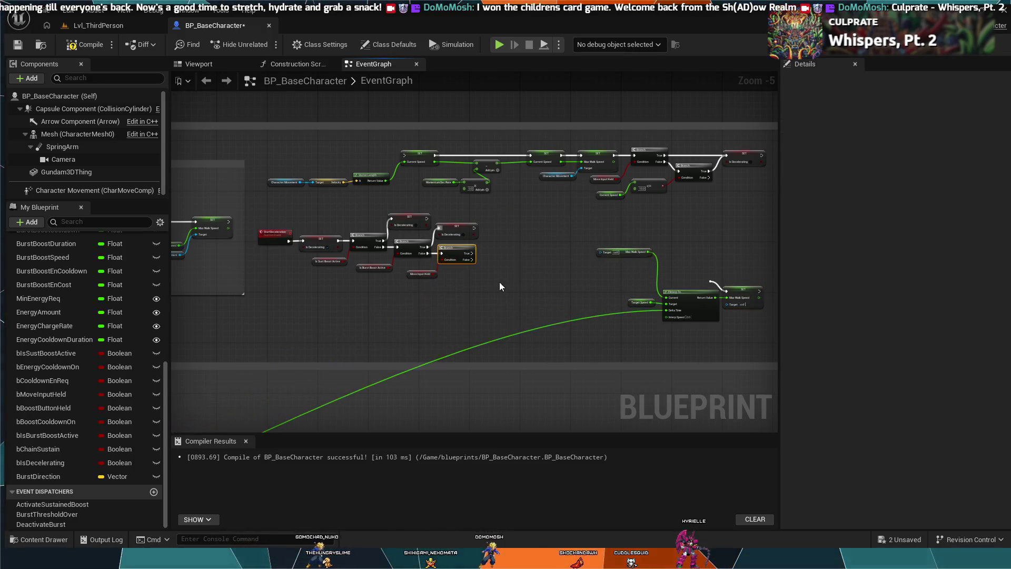
scroll(503, 283, up, 3)
drag(614, 286, 651, 305)
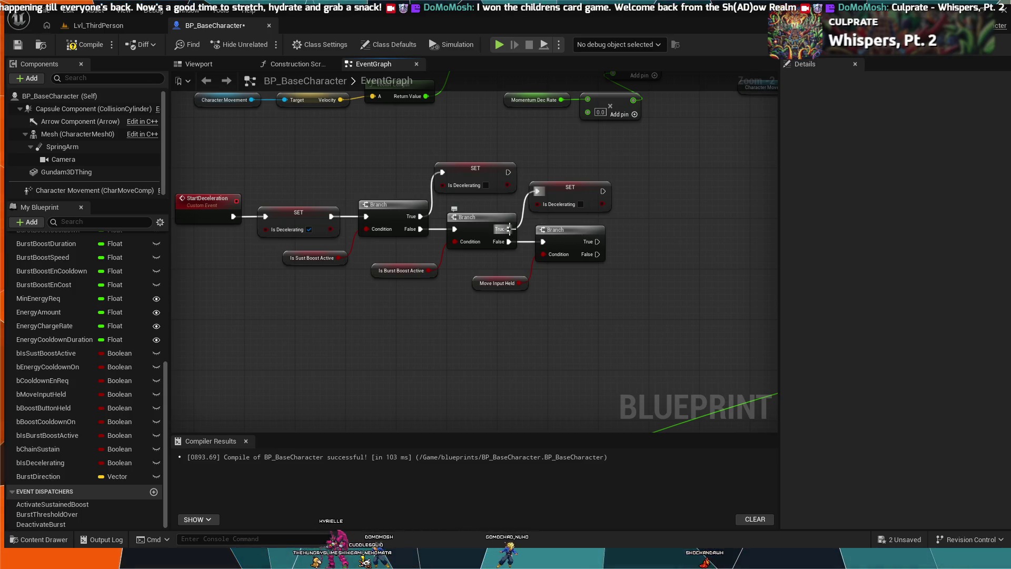
drag(509, 241, 543, 241)
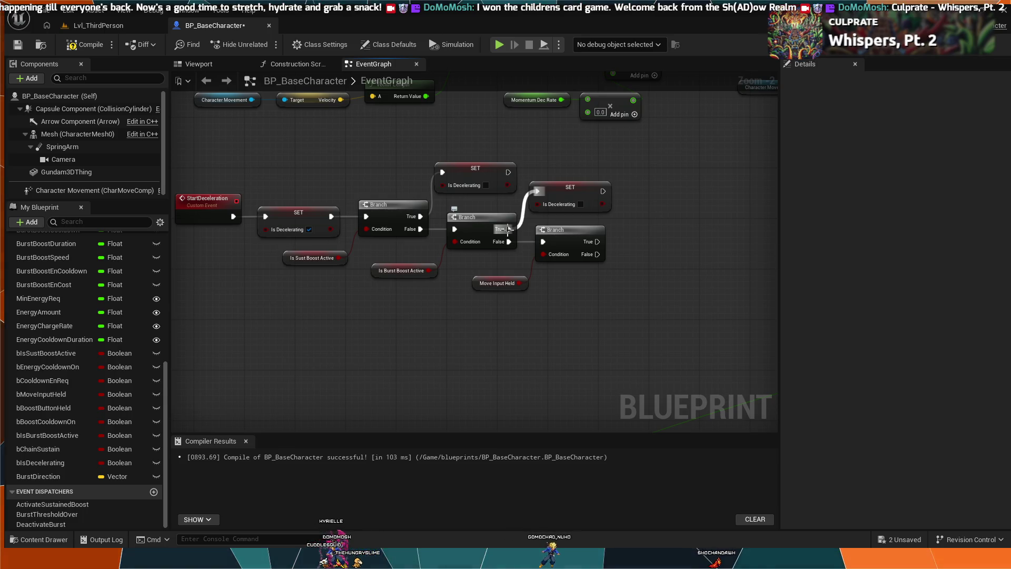
drag(421, 229, 454, 228)
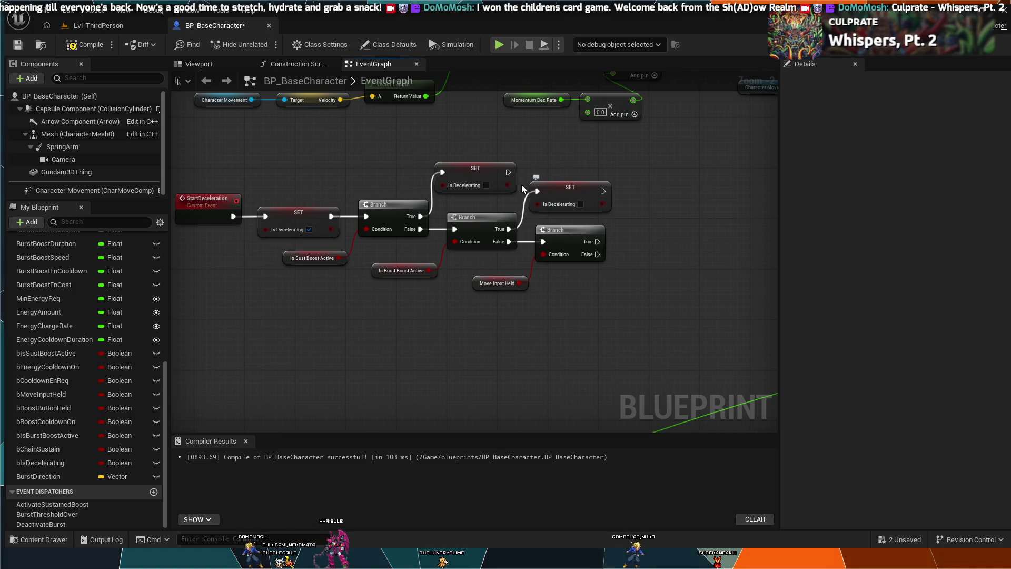
drag(508, 173, 550, 175)
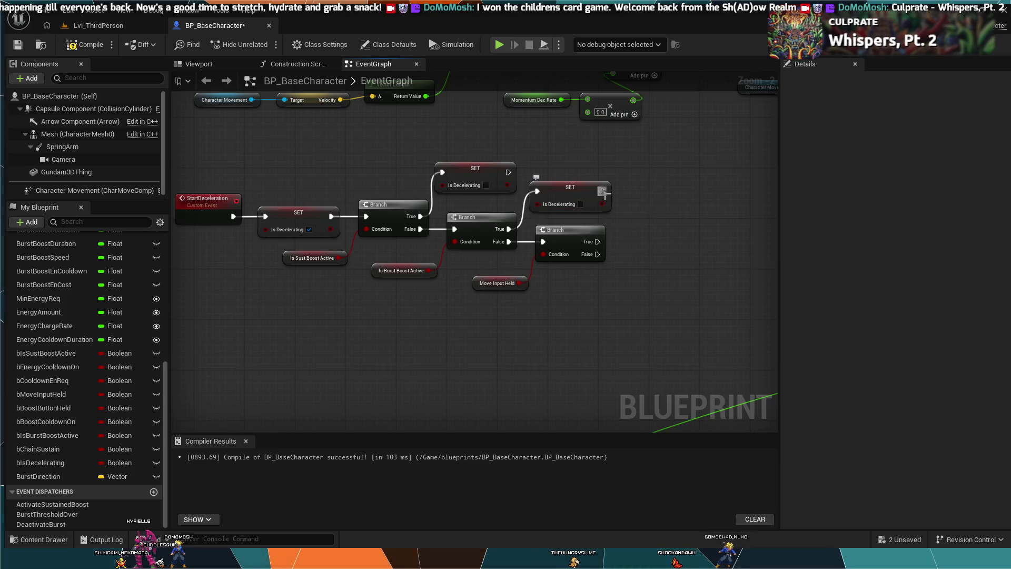
mouse_move(633, 196)
mouse_down()
mouse_move(649, 163)
mouse_move(612, 187)
mouse_move(624, 193)
mouse_up()
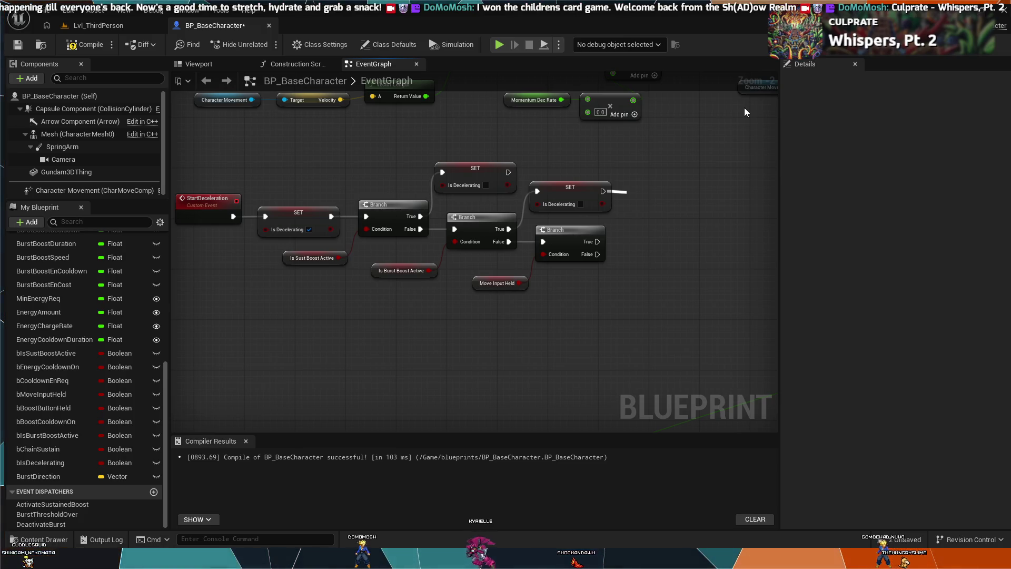
Add a SET Target Speed node (value 0.0) after the second Is Decelerating SET node.
click(52, 339)
scroll(35, 326, up, 5)
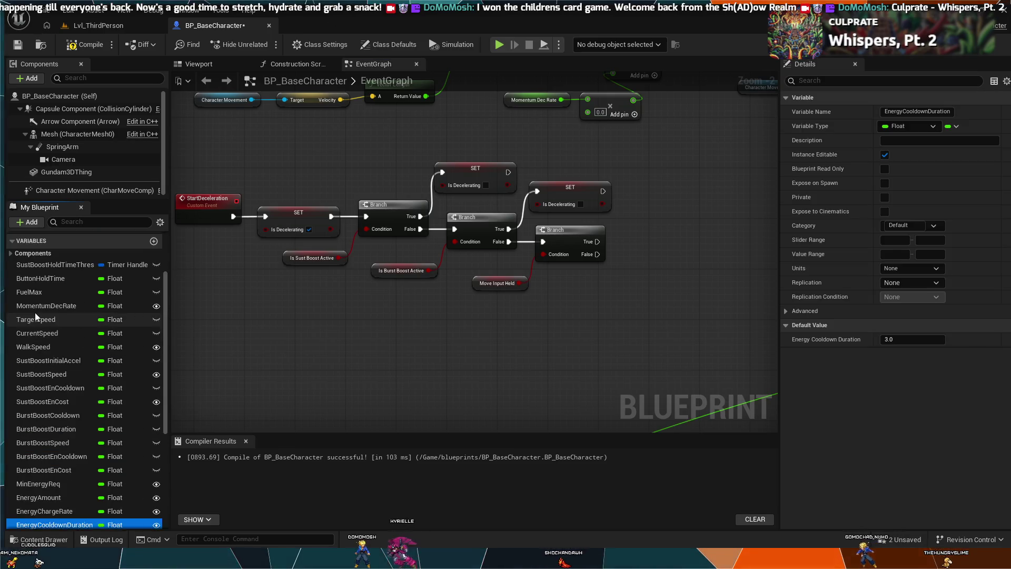
scroll(36, 316, up, 2)
click(37, 353)
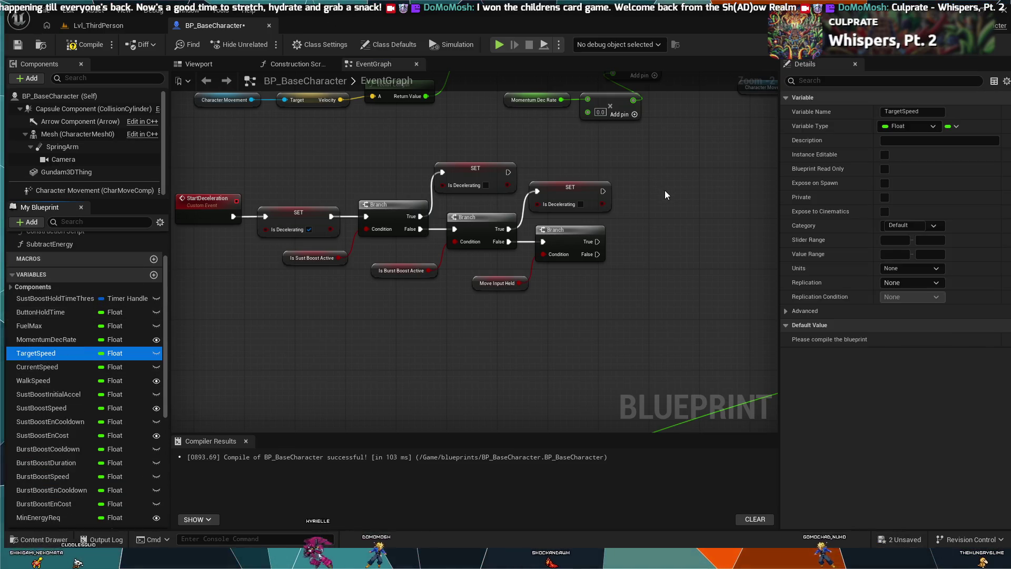
drag(665, 190, 670, 199)
click(696, 223)
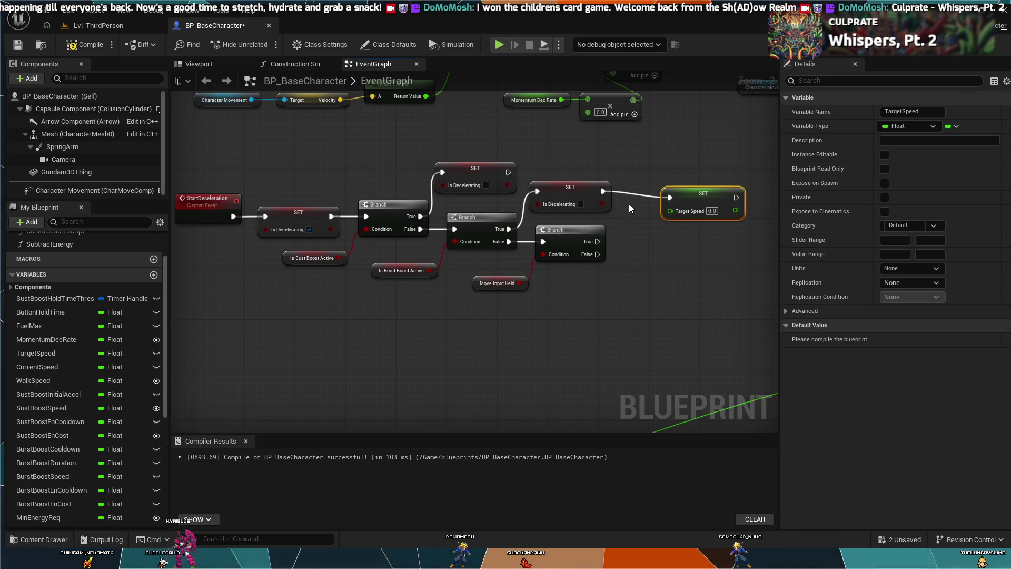
drag(700, 192, 680, 184)
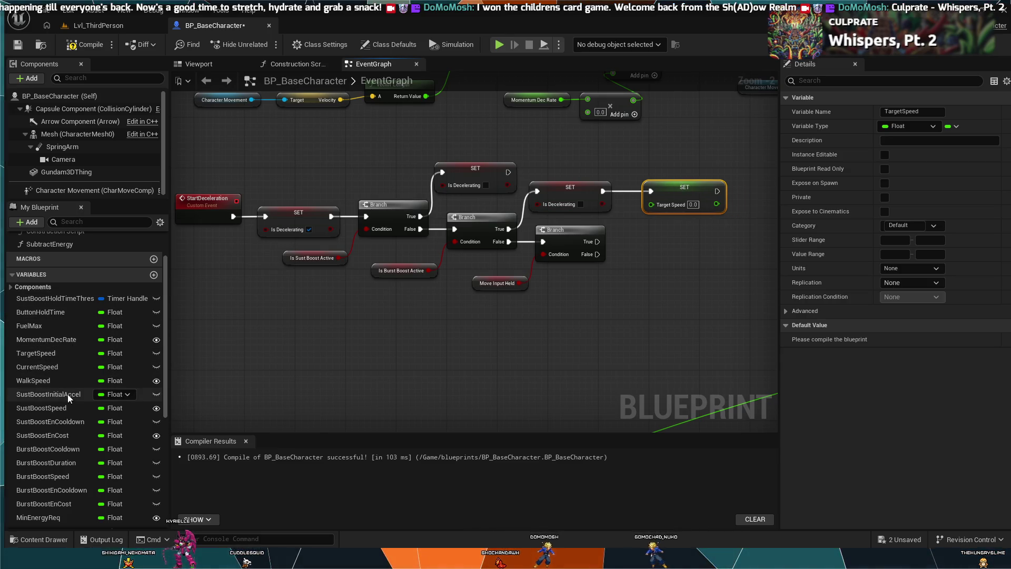
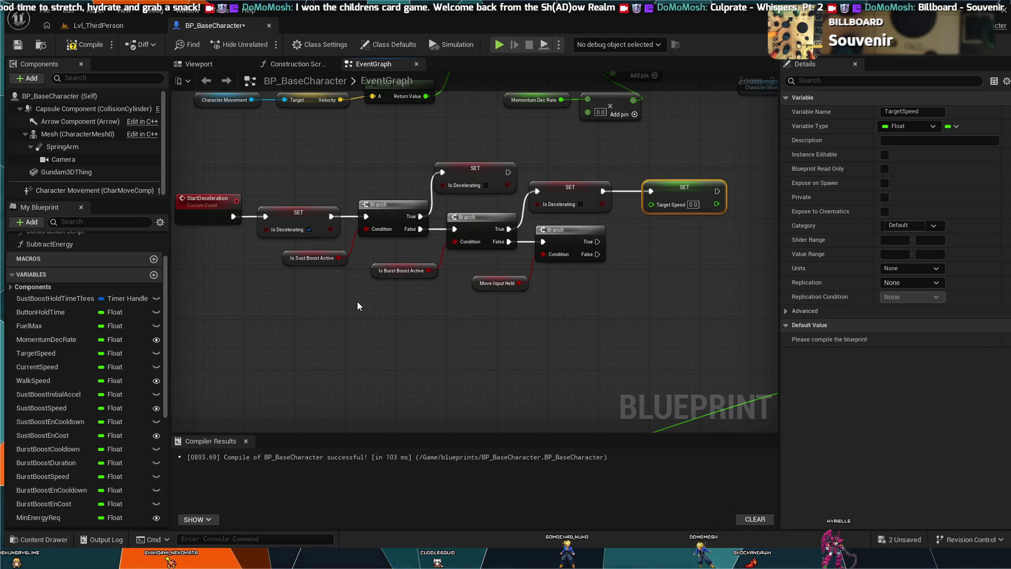
Enter 500.0 as Target Speed on the SET node and paste a Burst Boost Speed getter beside it.
click(693, 204)
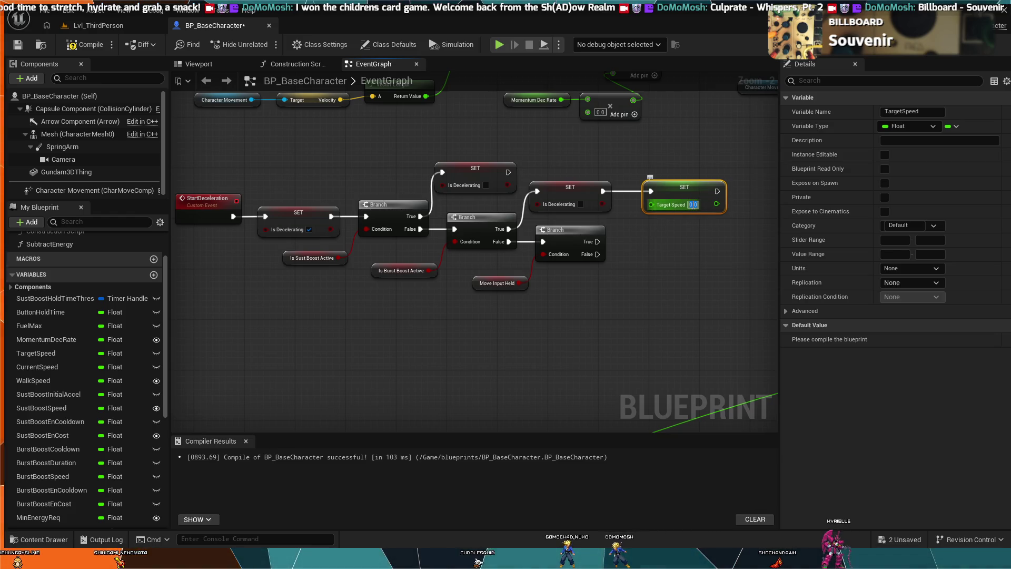
text(5.0)
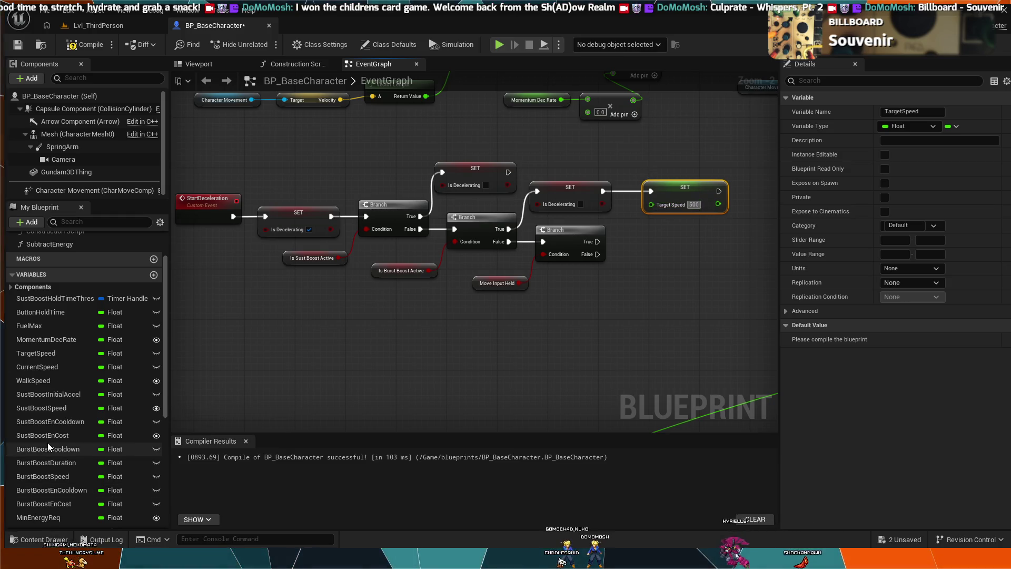
click(66, 477)
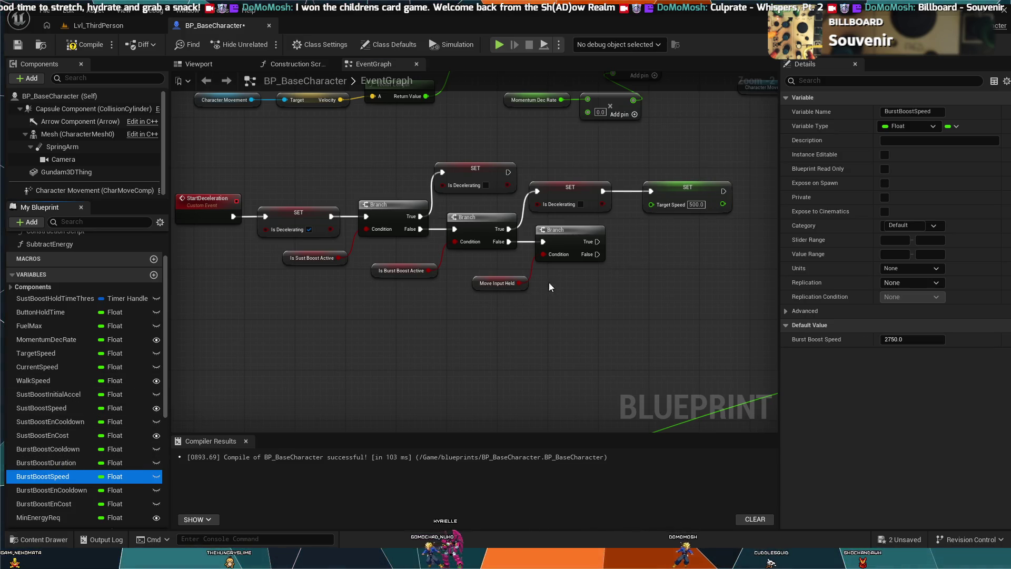
click(630, 233)
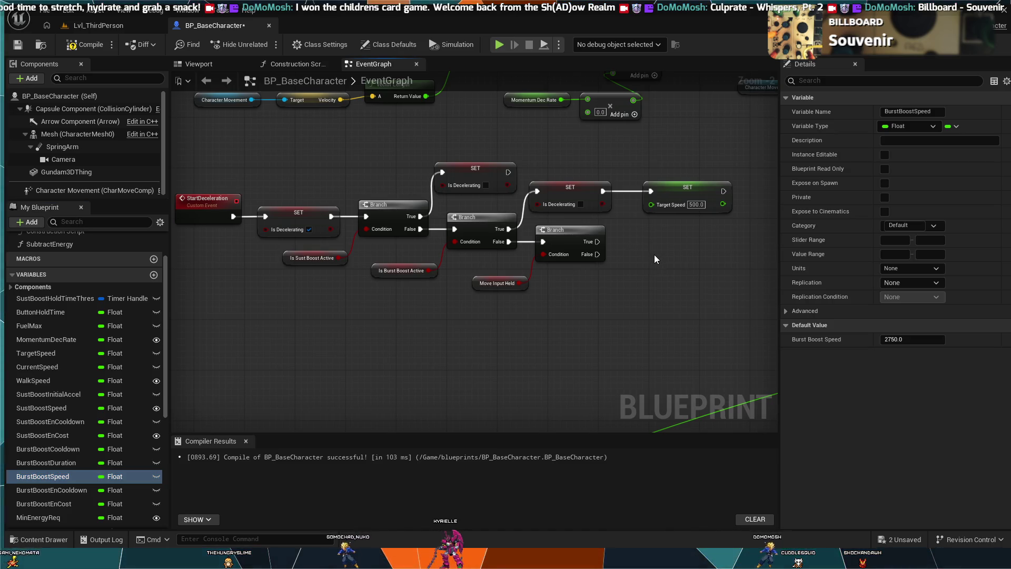
key(ctrl+v)
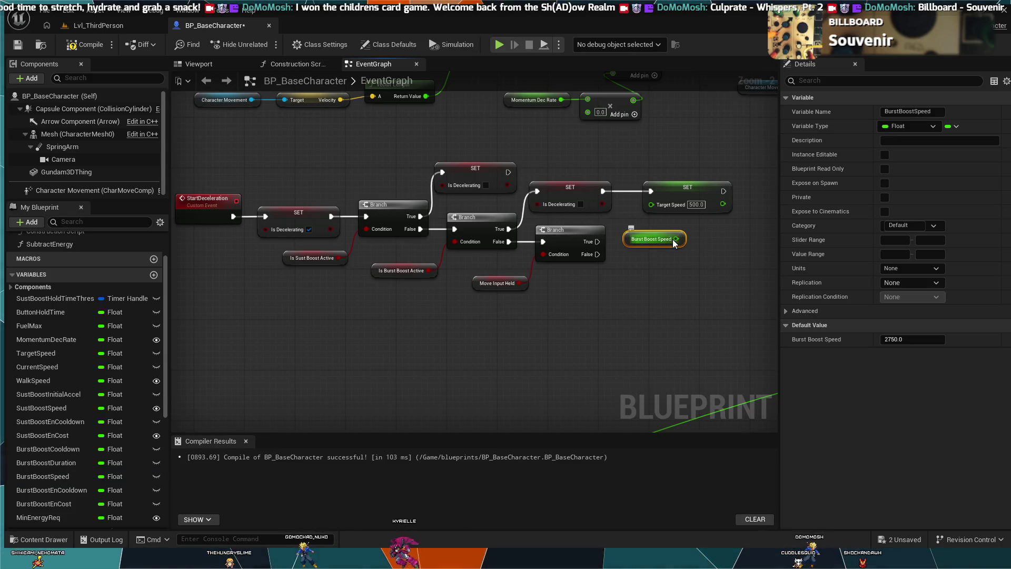
Wire the Burst Boost Speed getter into the Target Speed SET node's input.
drag(651, 204, 677, 239)
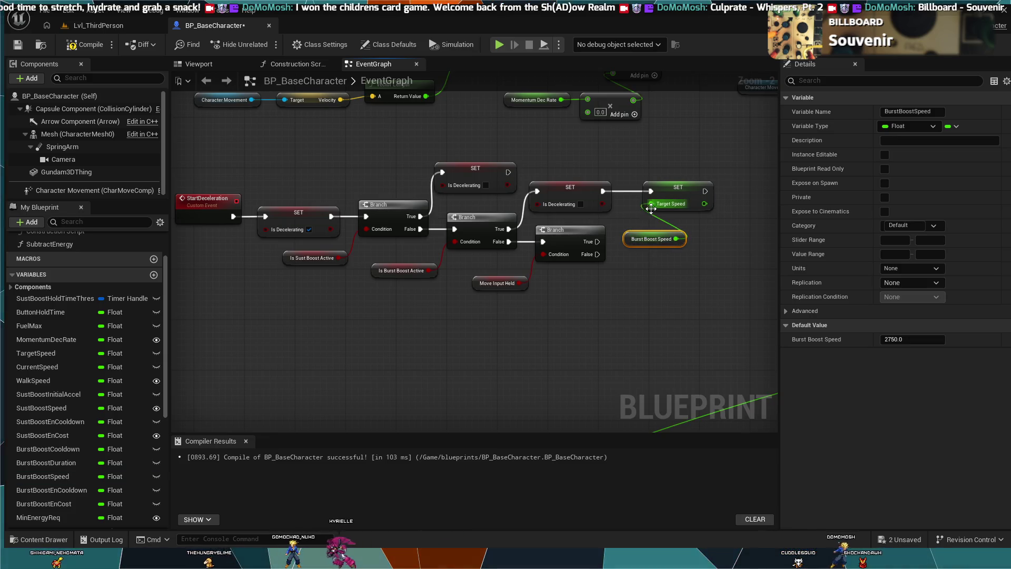
click(577, 195)
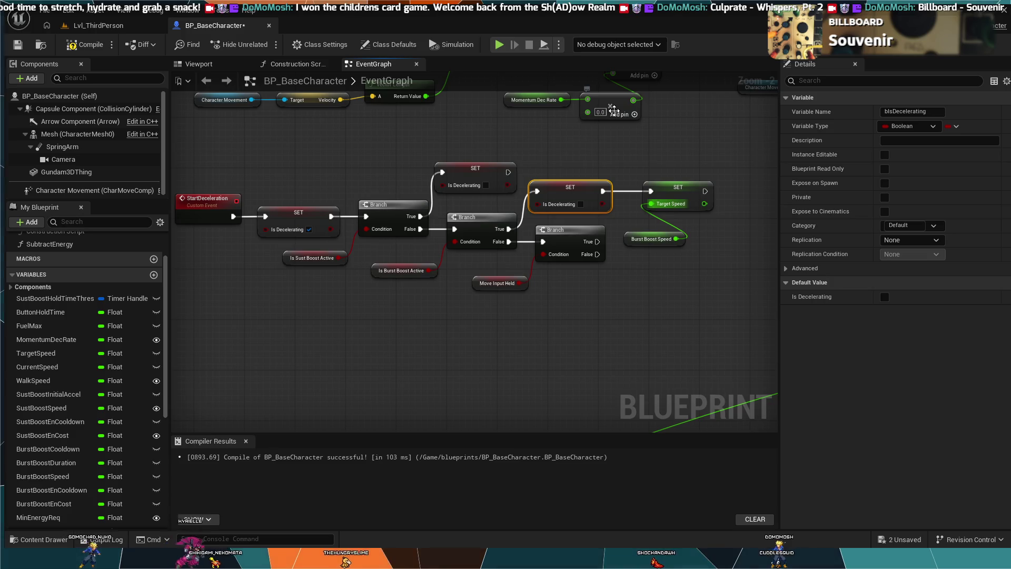
Delete the second Is Decelerating SET and the Burst Boost Speed getter, running Branch True into Target Speed.
key(Delete)
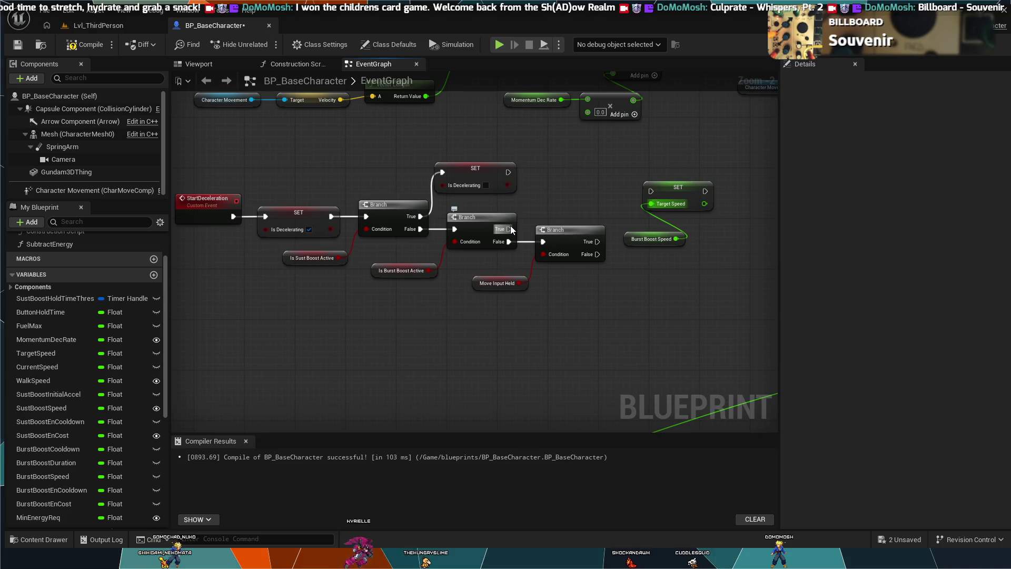
drag(511, 226, 671, 187)
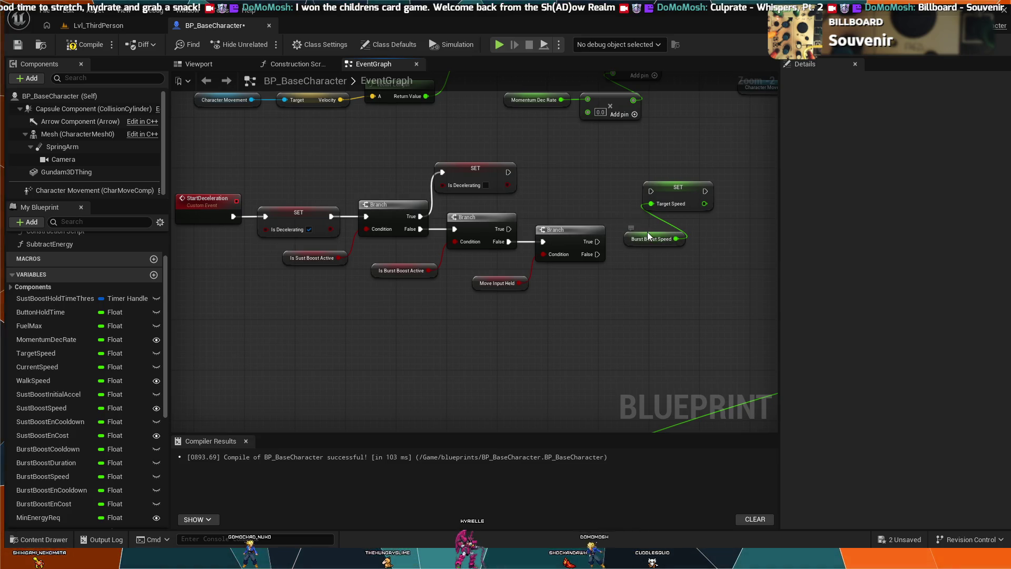
drag(647, 235, 586, 174)
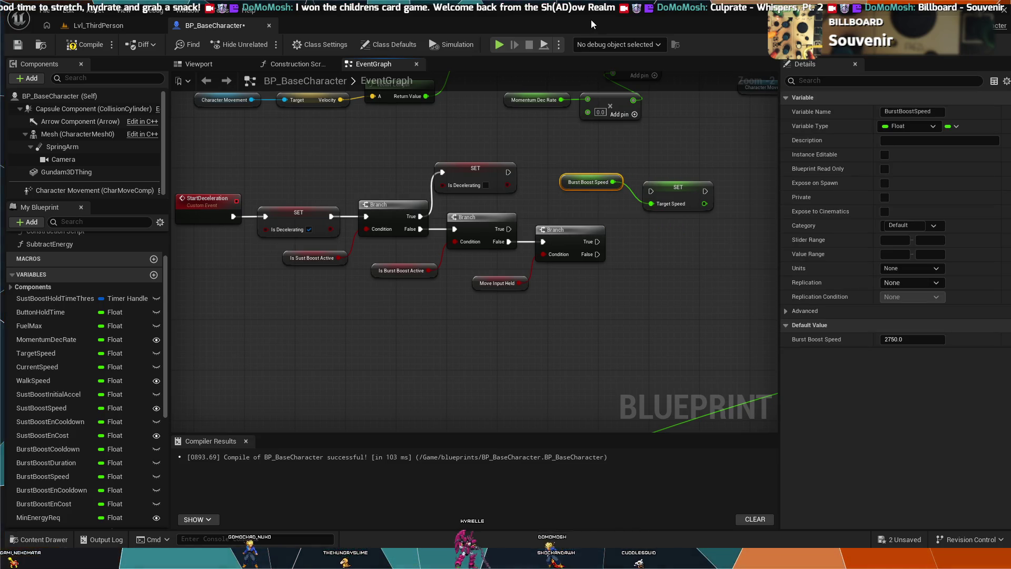
key(Delete)
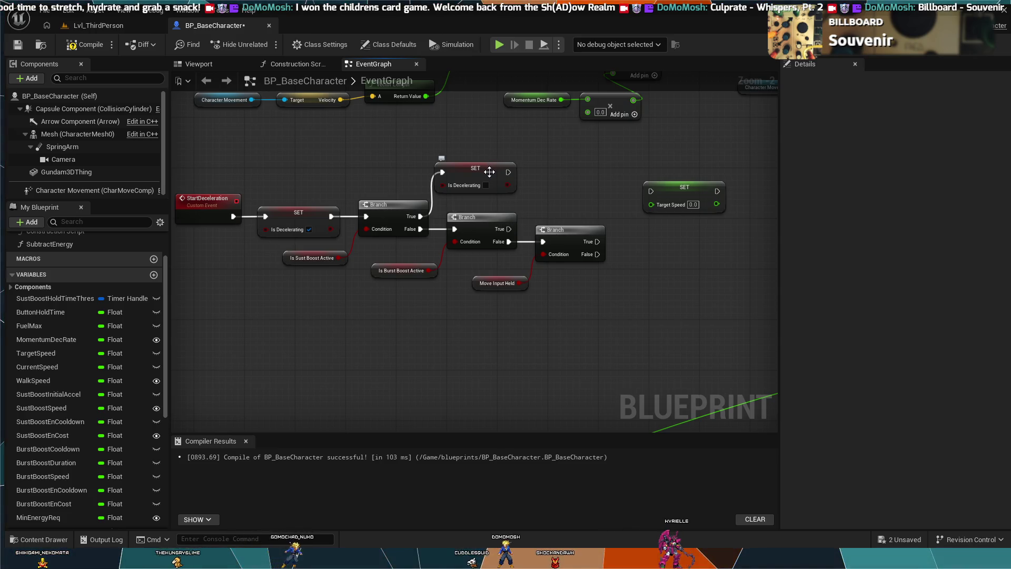
Undo to restore the Is Decelerating SET, then wire the Move Input Held Branch's True into Target Speed.
key(ctrl+z)
key(ctrl+z)
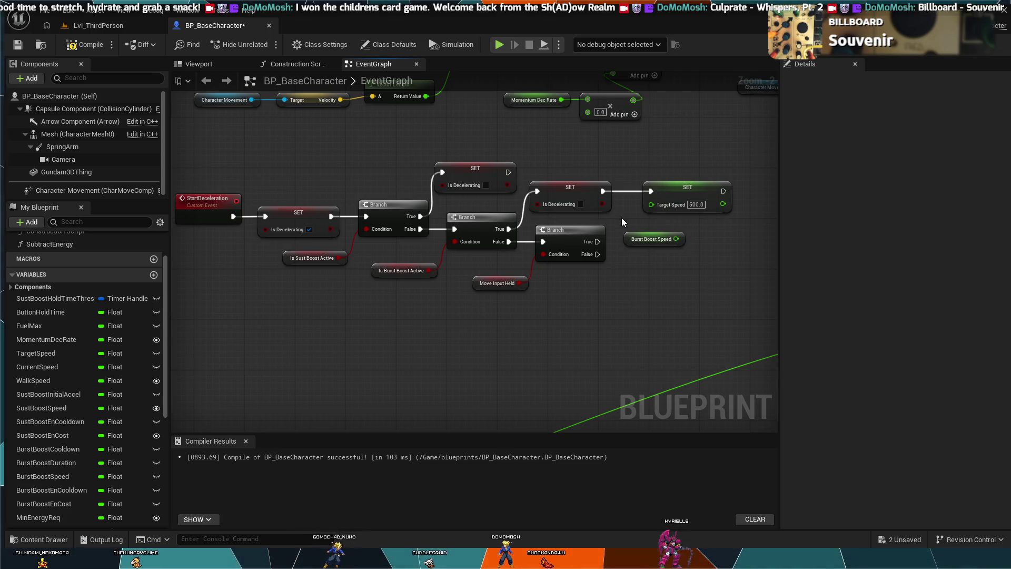
key(ctrl+z)
key(ctrl+z)
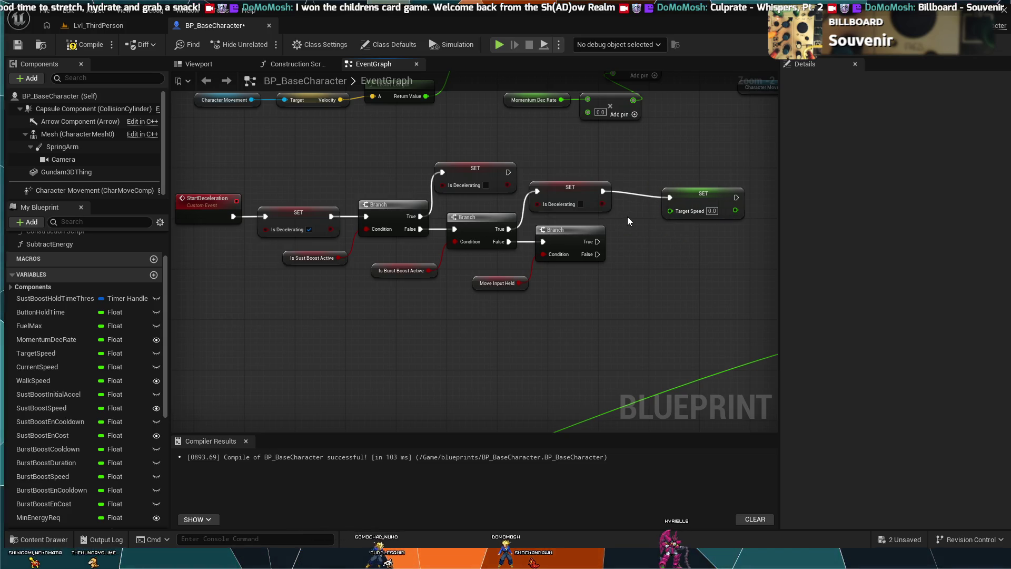
key(ctrl+z)
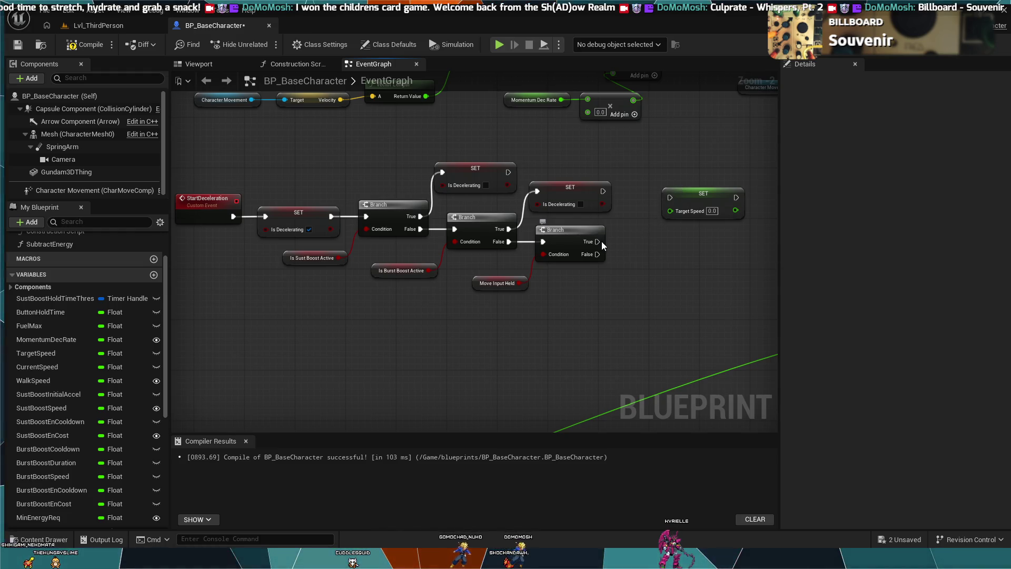
click(612, 243)
drag(626, 237, 669, 199)
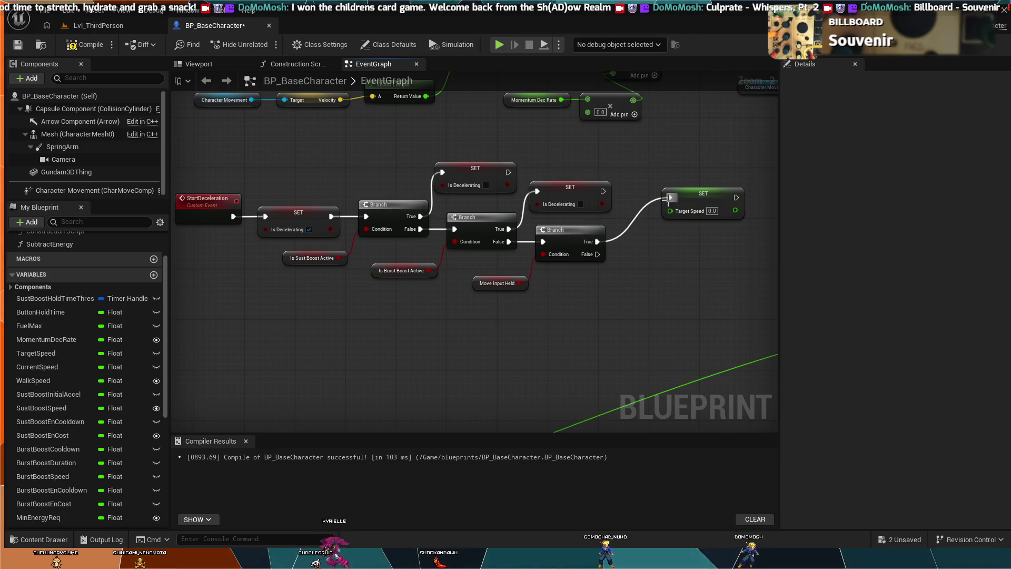
click(53, 381)
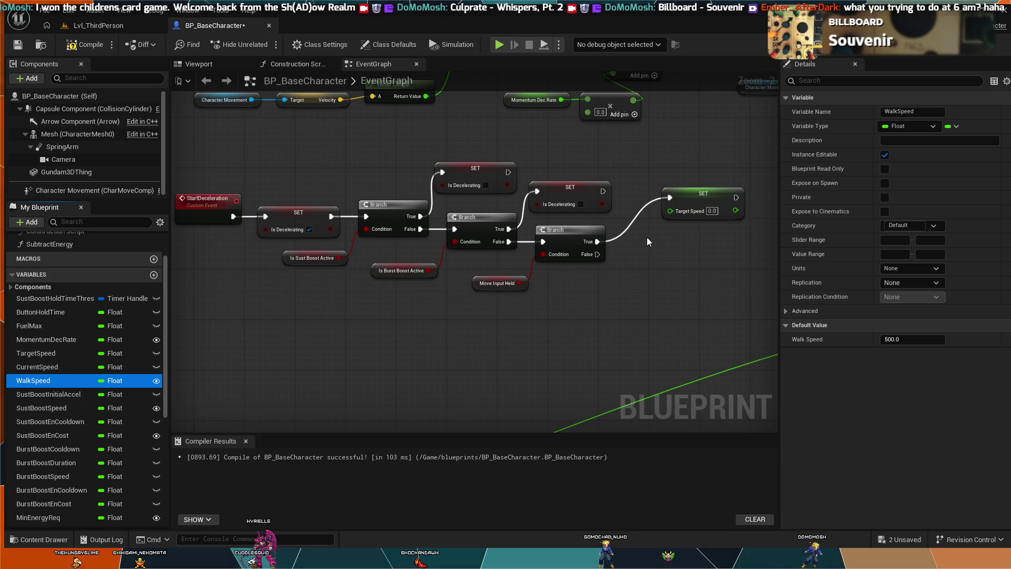
Feed a Walk Speed getter into the True-path Target Speed SET and move it beside the setter.
click(655, 254)
key(ctrl+v)
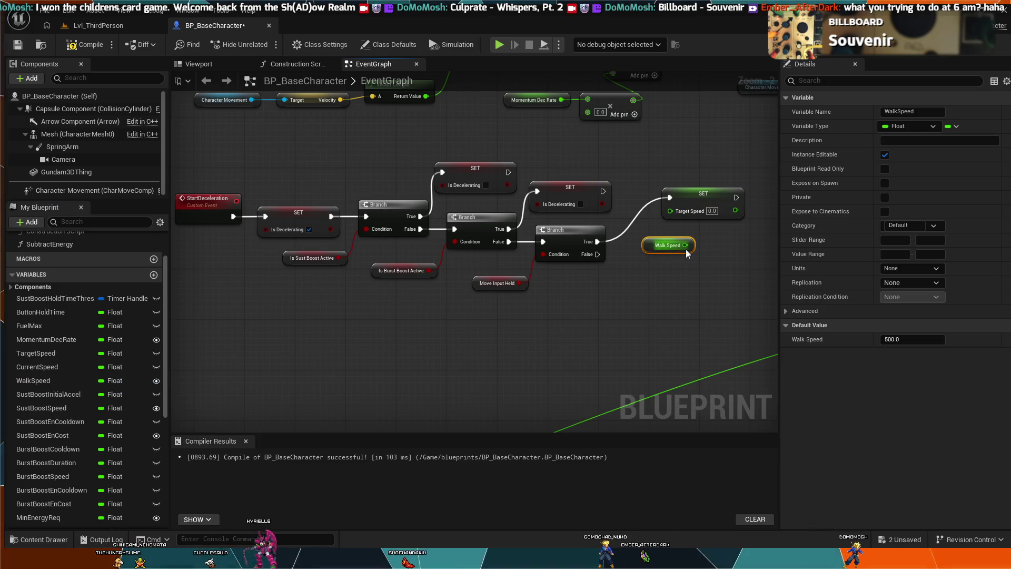
drag(670, 216, 670, 216)
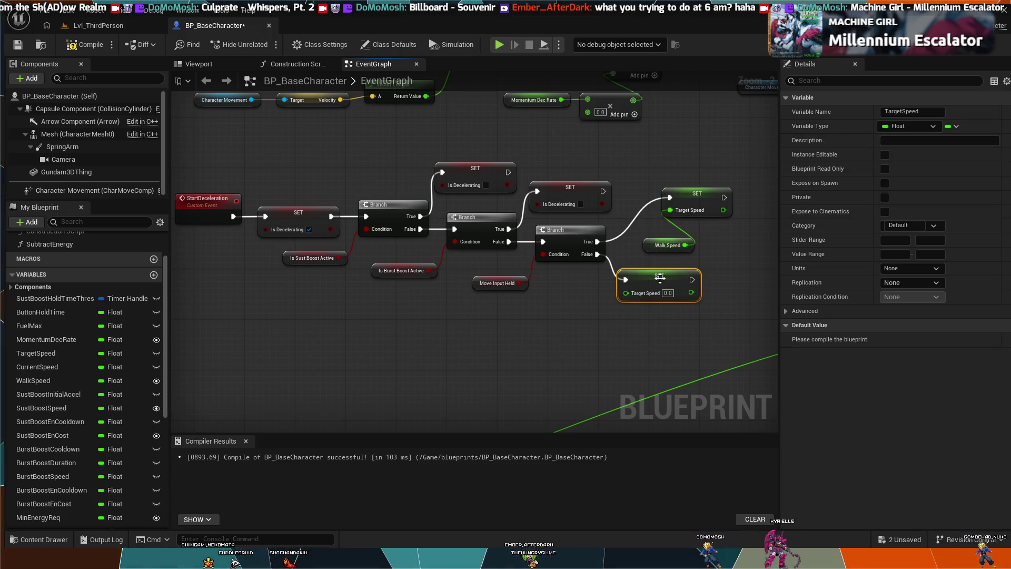
click(667, 246)
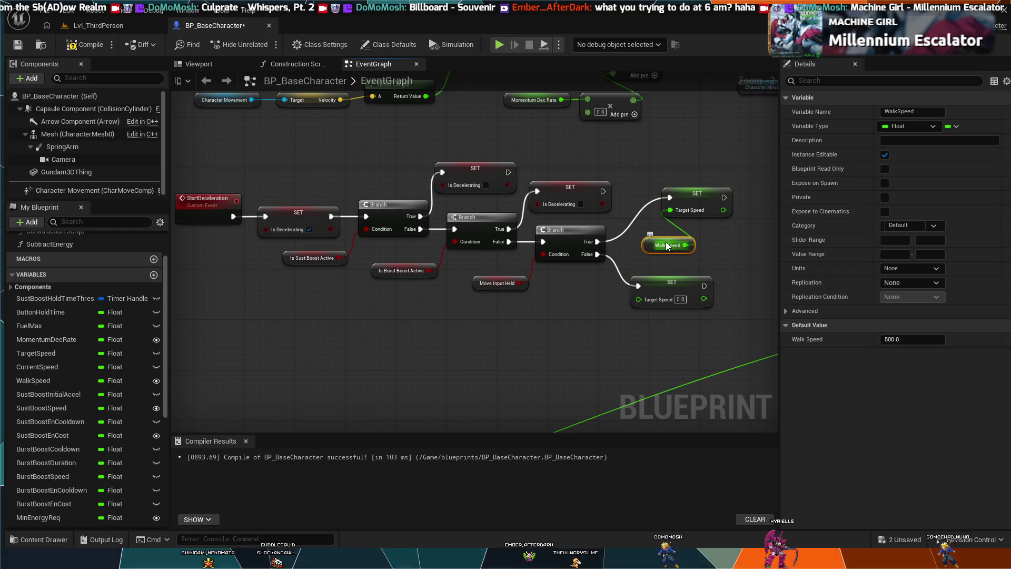
drag(670, 239, 638, 226)
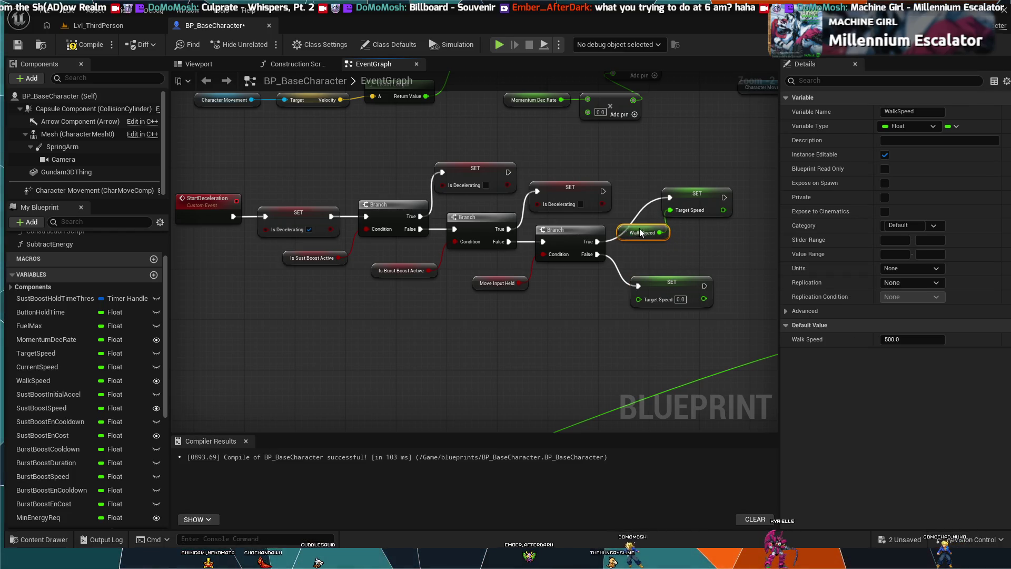
ctrl+click(675, 193)
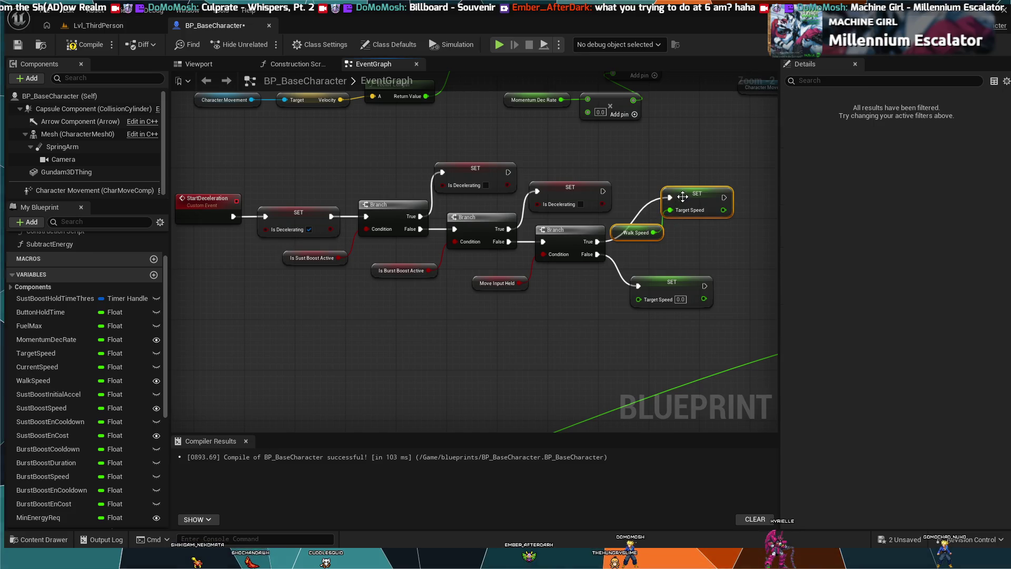
Rearrange the Walk Speed, Max Walk Speed and FInterp To nodes into a tidier layout.
mouse_move(675, 194)
mouse_down()
mouse_move(706, 192)
mouse_move(688, 188)
mouse_move(680, 216)
mouse_move(647, 214)
mouse_up()
scroll(642, 214, down, 2)
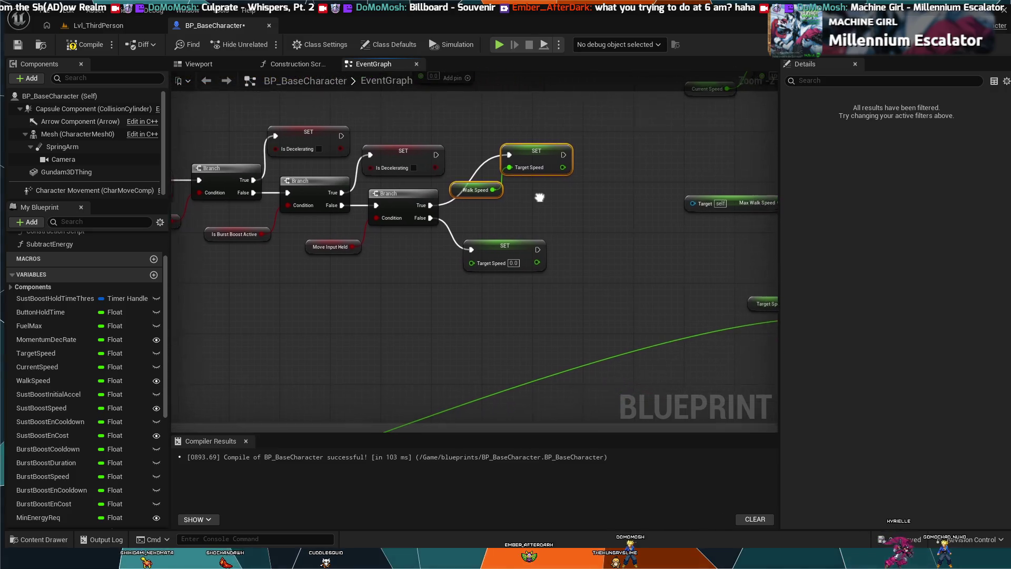
drag(555, 211, 463, 210)
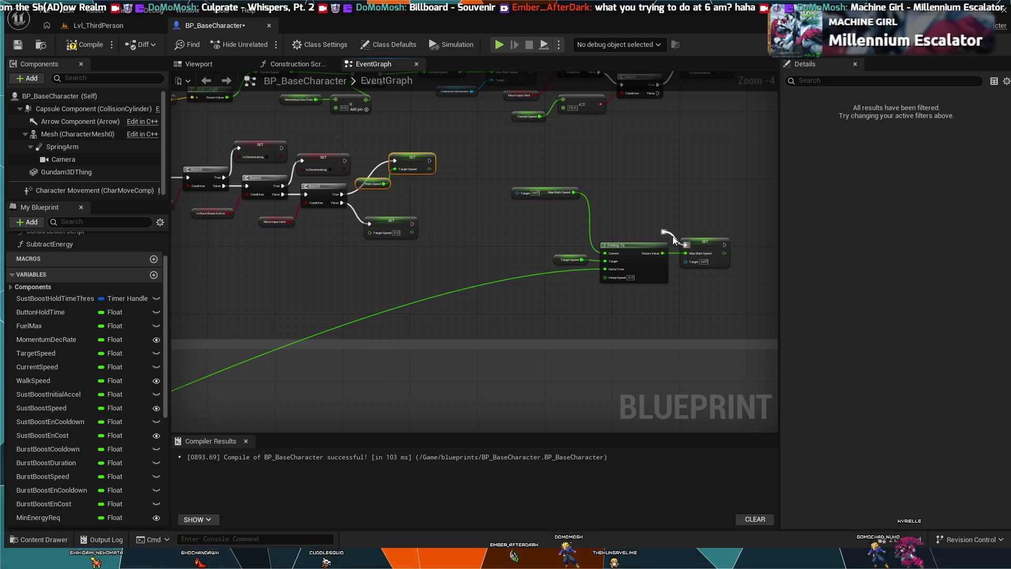
click(699, 242)
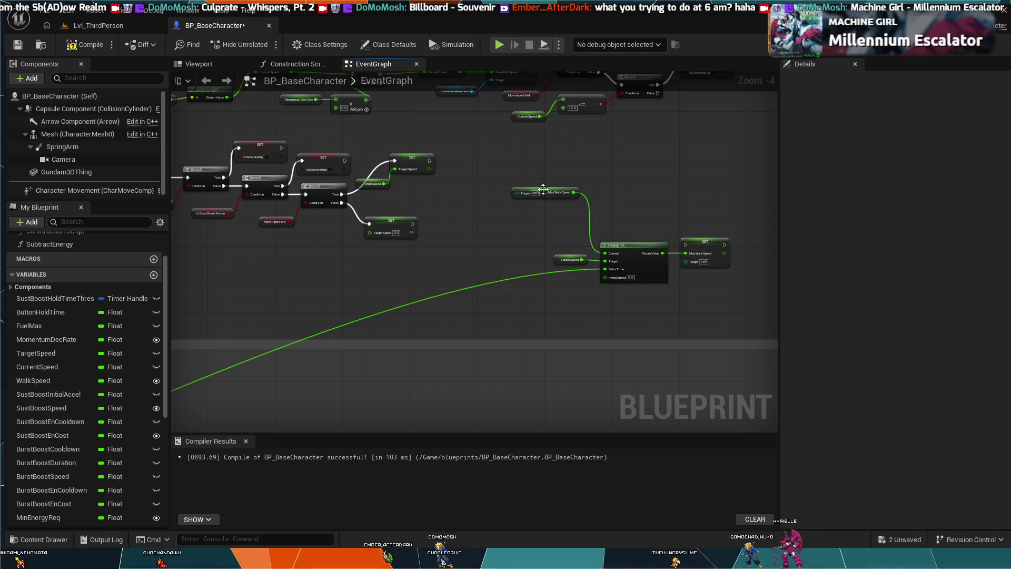
drag(544, 190, 551, 206)
mouse_move(522, 246)
mouse_down()
mouse_move(489, 257)
mouse_move(506, 253)
mouse_up()
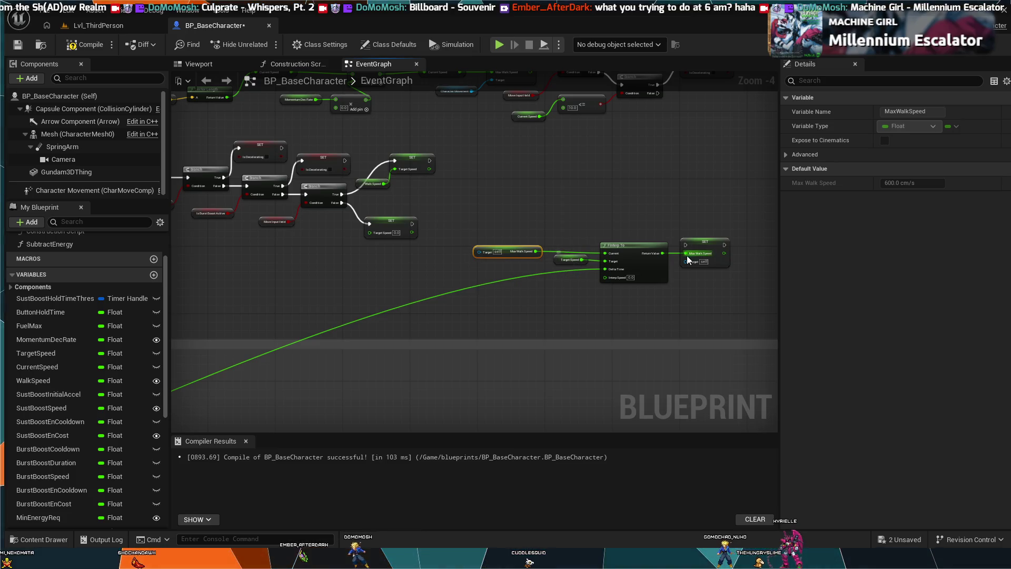
drag(683, 228, 711, 210)
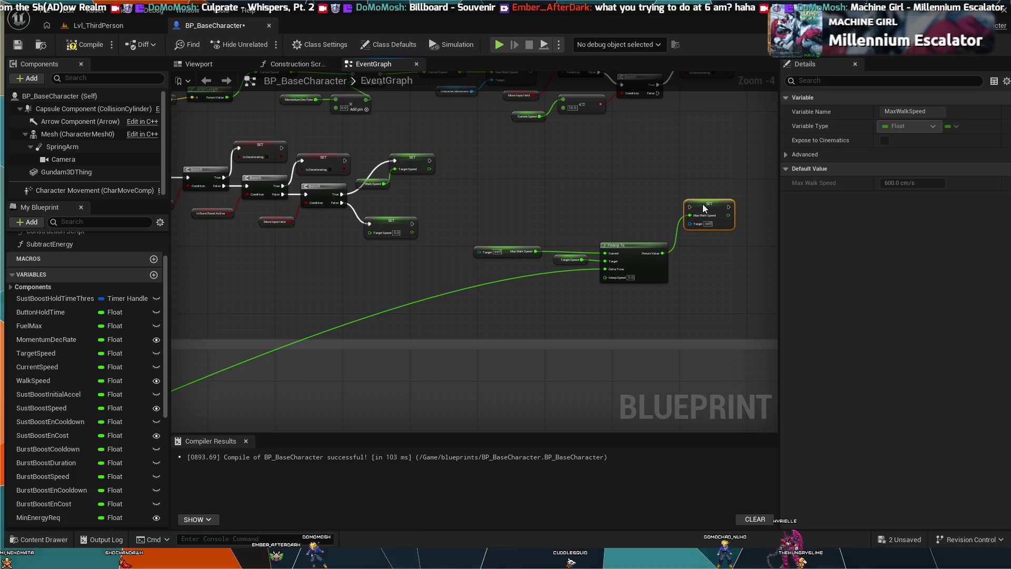
drag(522, 242, 524, 243)
drag(709, 204, 600, 200)
key(ctrl+z)
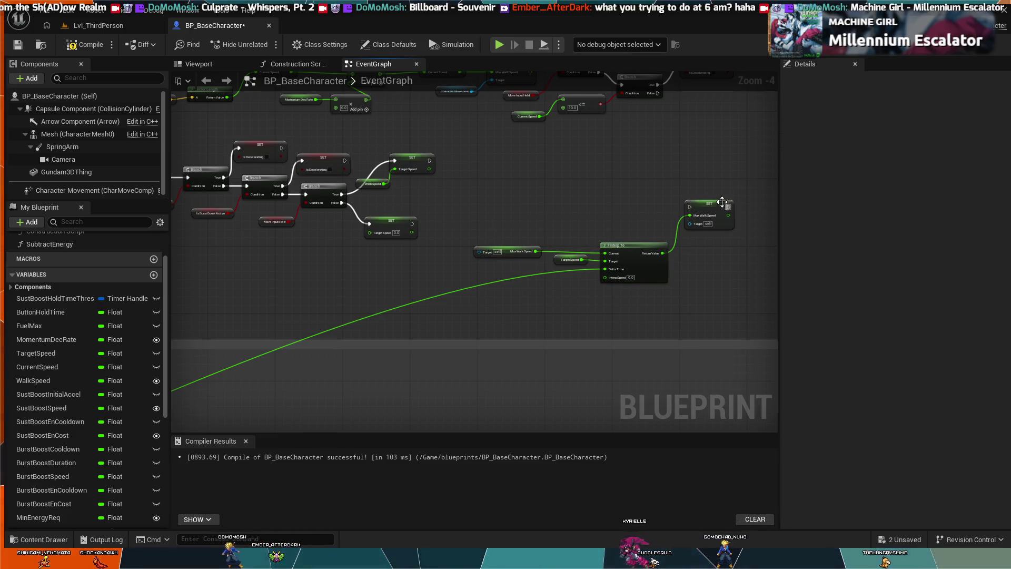
drag(685, 176, 515, 293)
mouse_move(694, 206)
mouse_down()
mouse_move(649, 233)
mouse_move(513, 244)
mouse_move(505, 223)
mouse_move(476, 221)
mouse_move(515, 205)
mouse_move(590, 211)
mouse_up()
scroll(584, 254, up, 2)
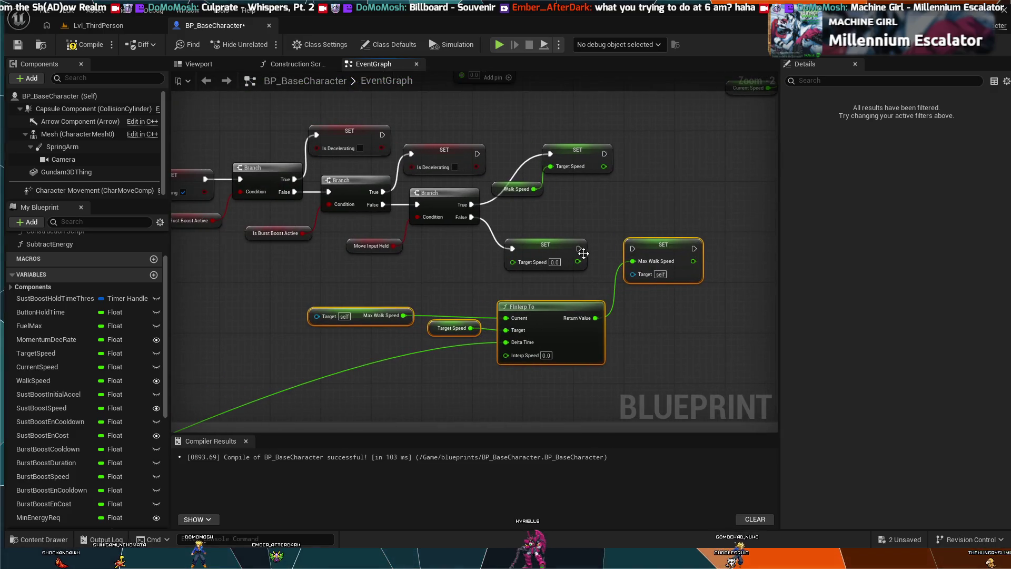
Chain both Target Speed setters' exec outputs into the Max Walk Speed SET node.
drag(578, 249, 632, 249)
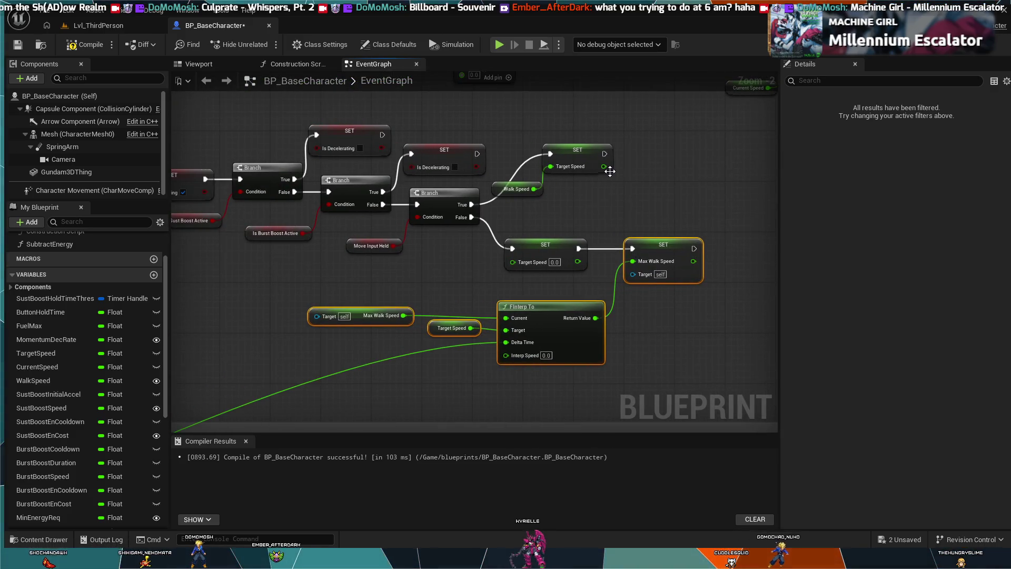
mouse_move(606, 154)
mouse_down()
mouse_move(616, 227)
mouse_move(634, 249)
mouse_move(679, 242)
mouse_up()
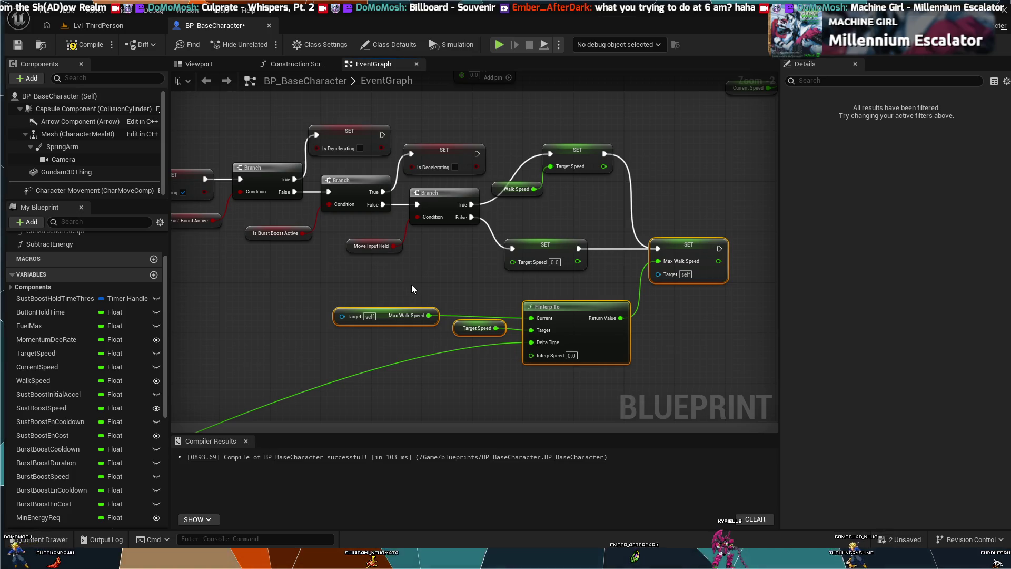
drag(438, 266, 532, 295)
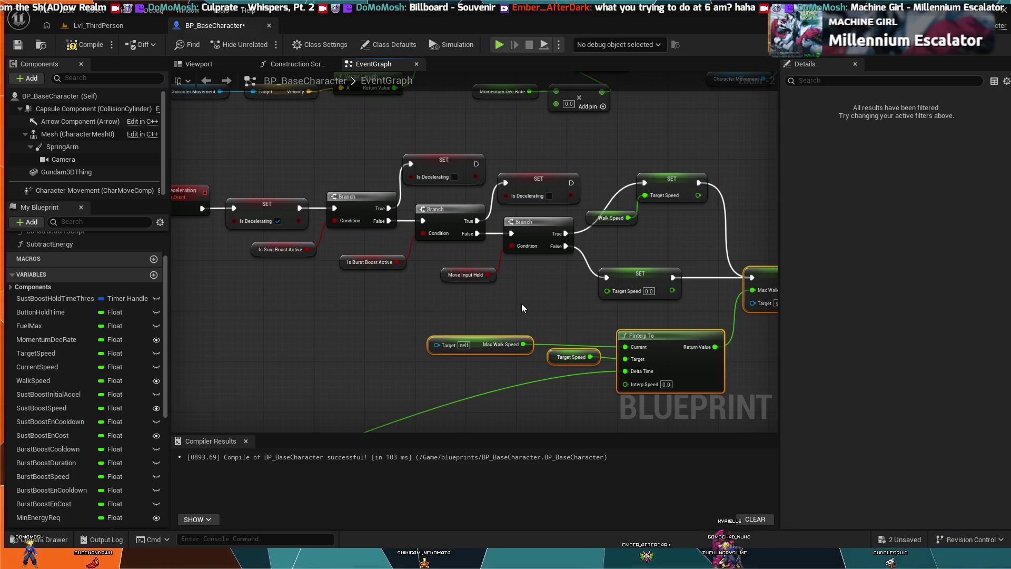
drag(533, 299, 406, 266)
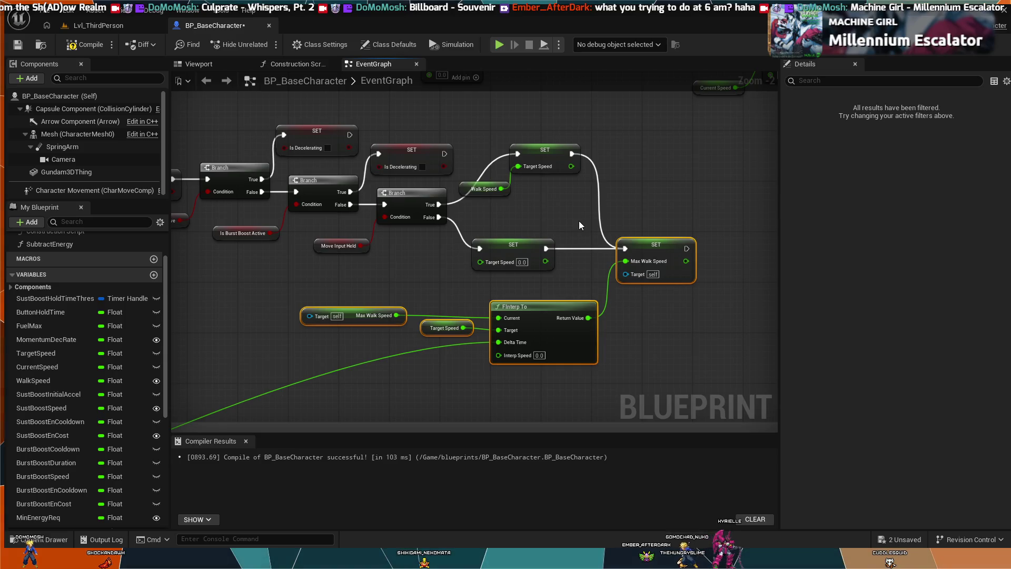
Connect a Character Movement reference to the Max Walk Speed setter's Target pin.
drag(258, 309, 381, 284)
scroll(381, 283, down, 3)
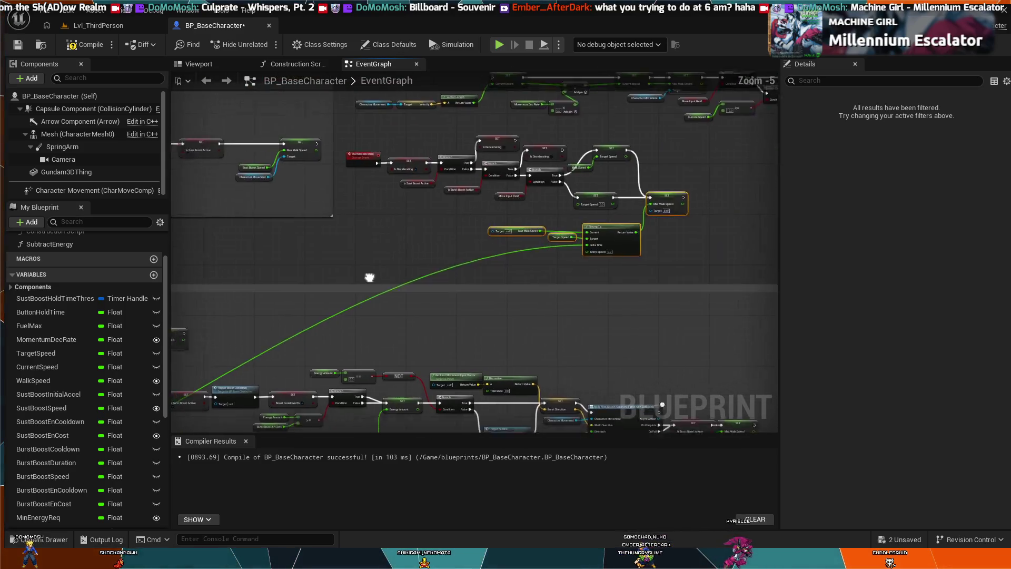
scroll(416, 250, up, 2)
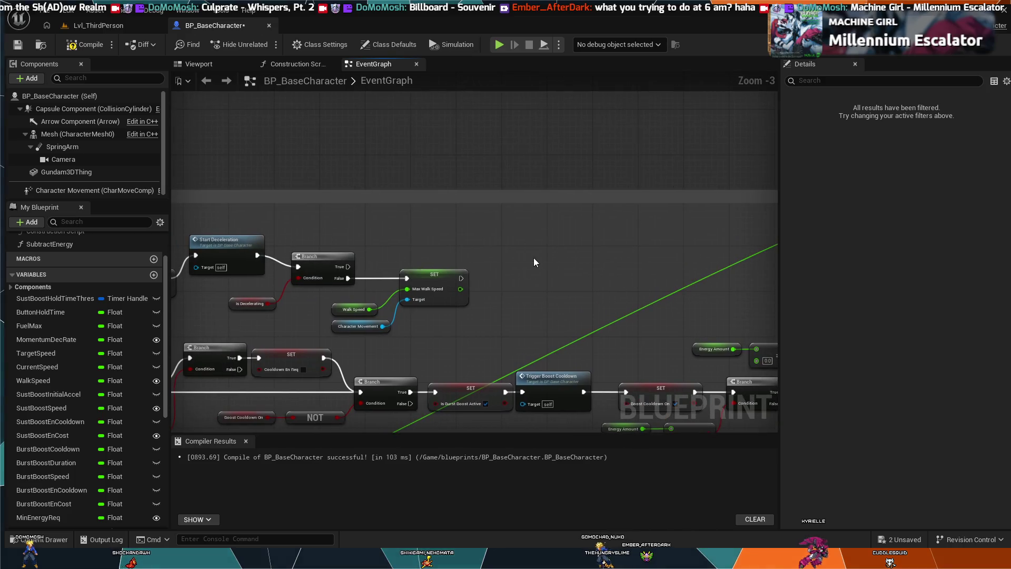
scroll(475, 253, down, 2)
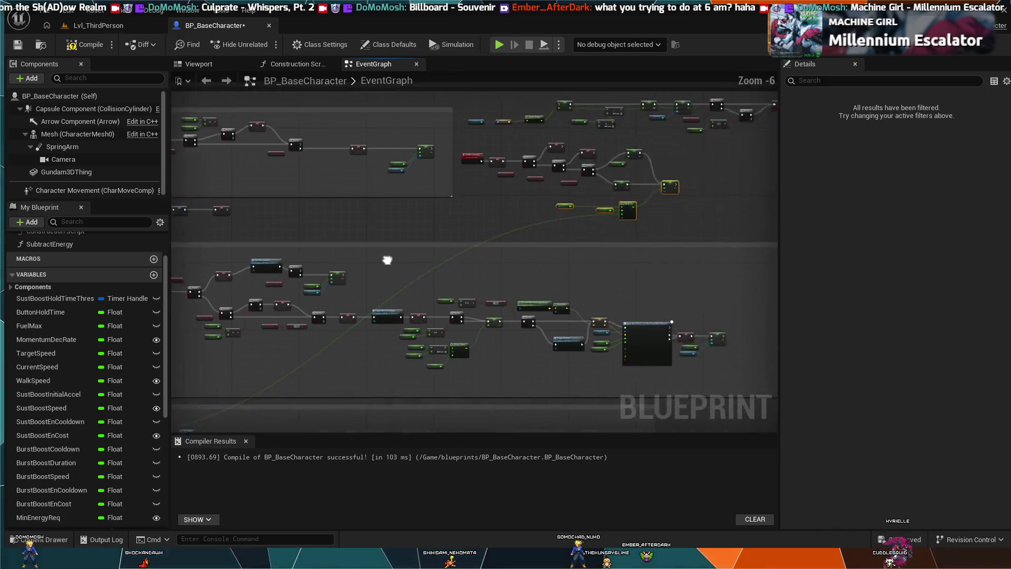
scroll(486, 247, up, 4)
drag(671, 206, 532, 268)
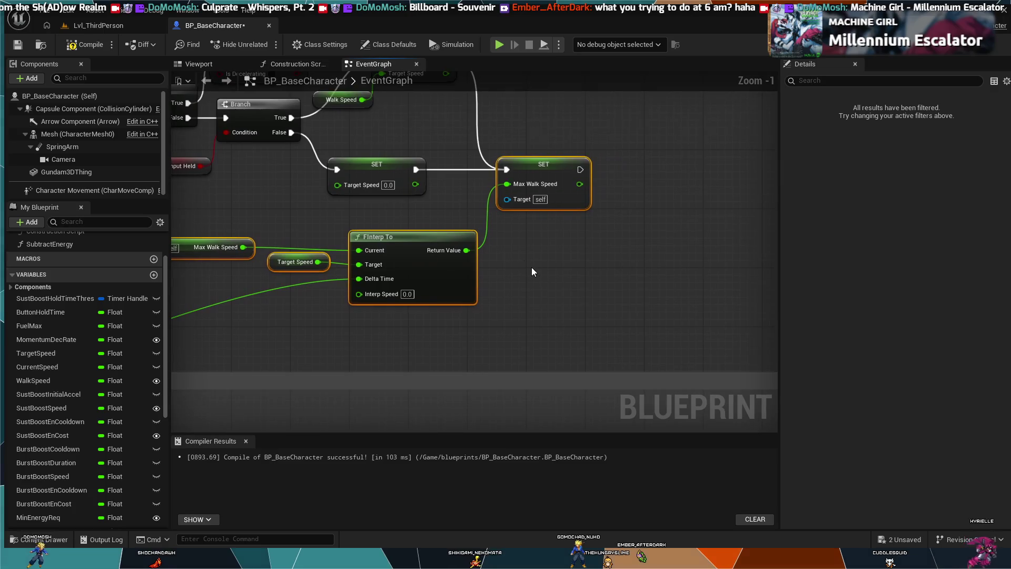
drag(508, 199, 451, 206)
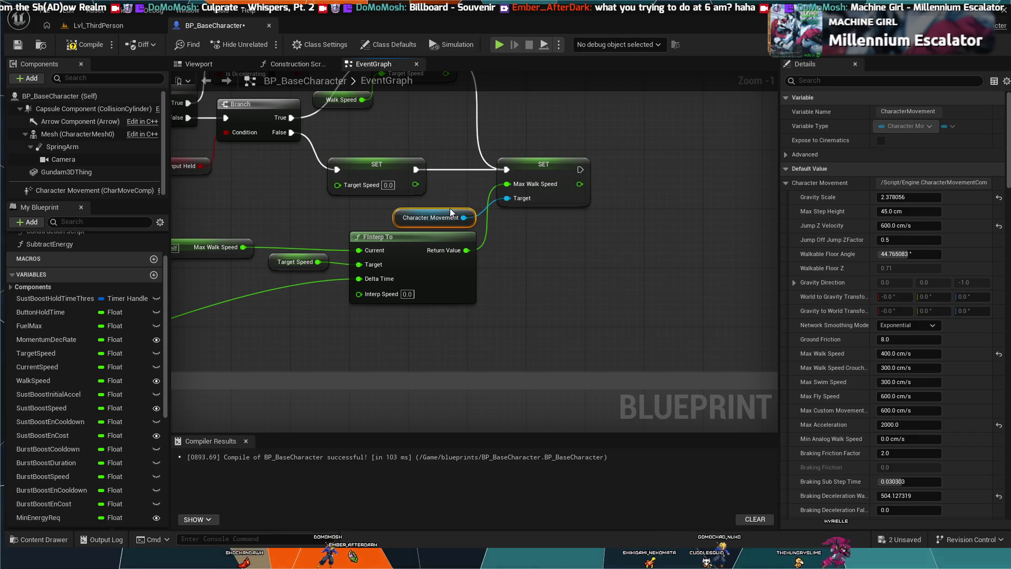
Break the Is Decelerating Branch's False link to the Walk Speed-driven Max Walk Speed setter.
scroll(450, 208, down, 4)
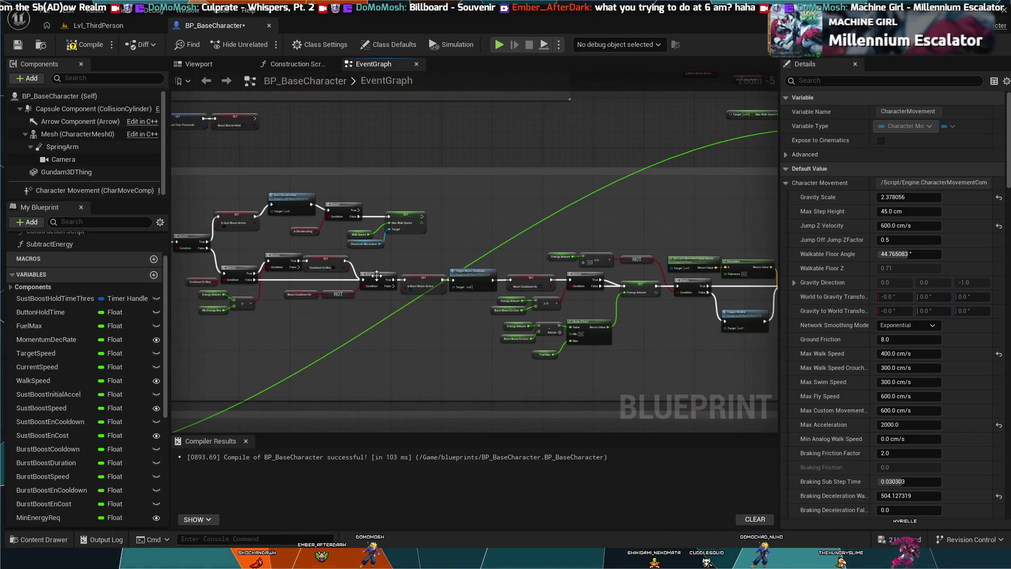
drag(380, 289, 408, 318)
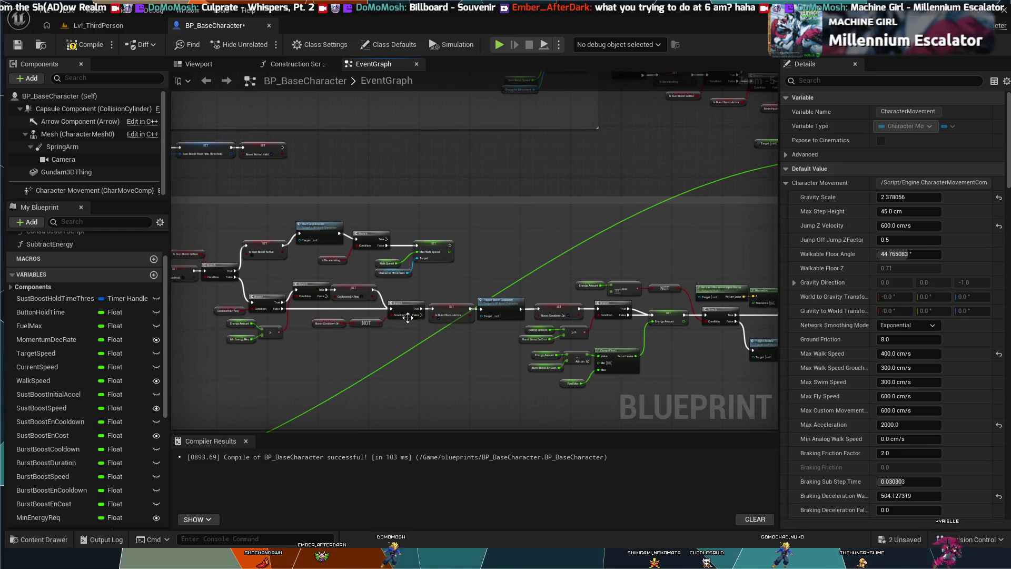
click(399, 247)
scroll(410, 237, up, 4)
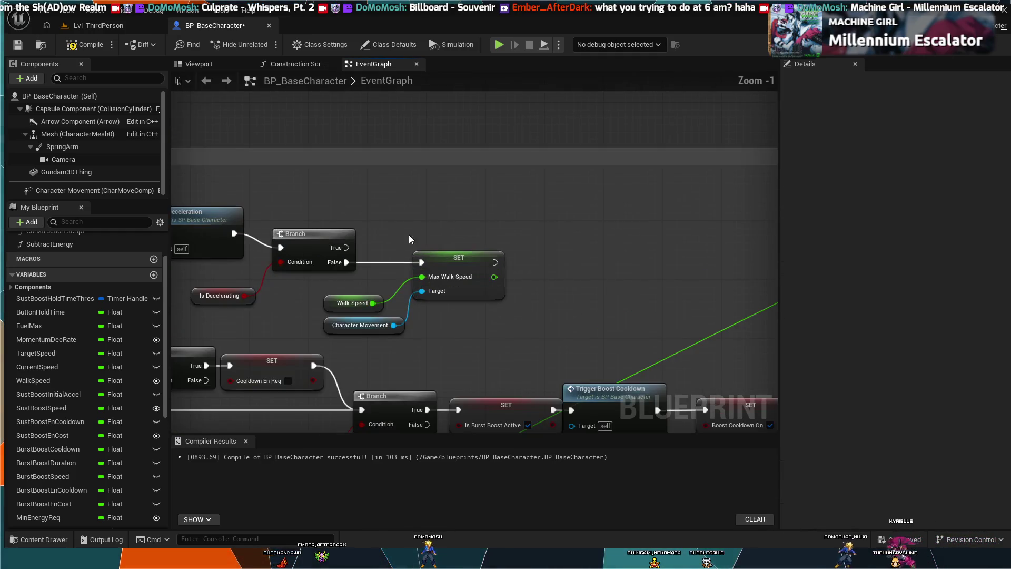
alt+click(347, 263)
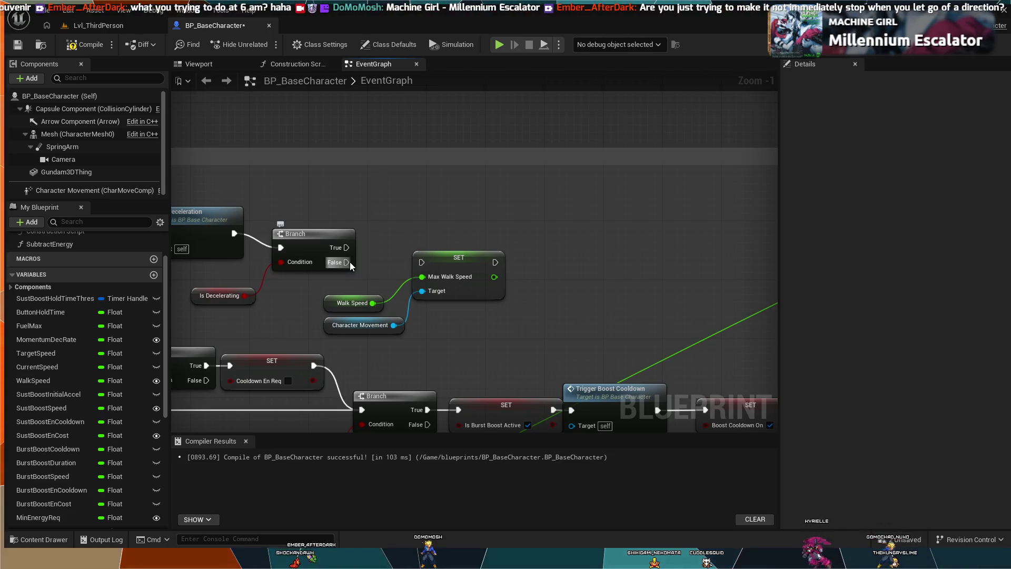
mouse_move(350, 262)
mouse_down()
mouse_move(403, 245)
mouse_move(437, 210)
mouse_move(531, 221)
mouse_up()
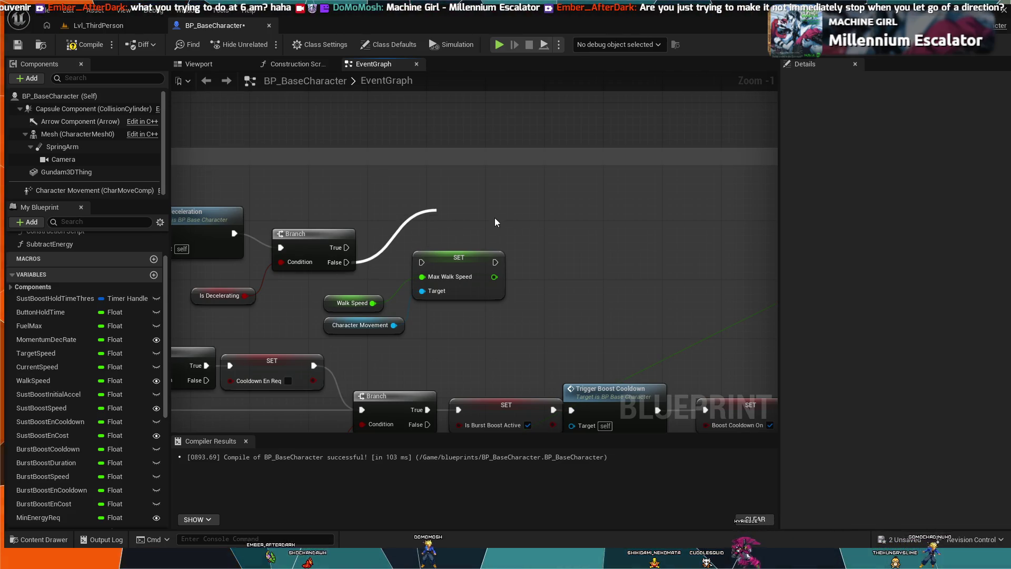
drag(460, 223, 461, 220)
scroll(422, 186, down, 4)
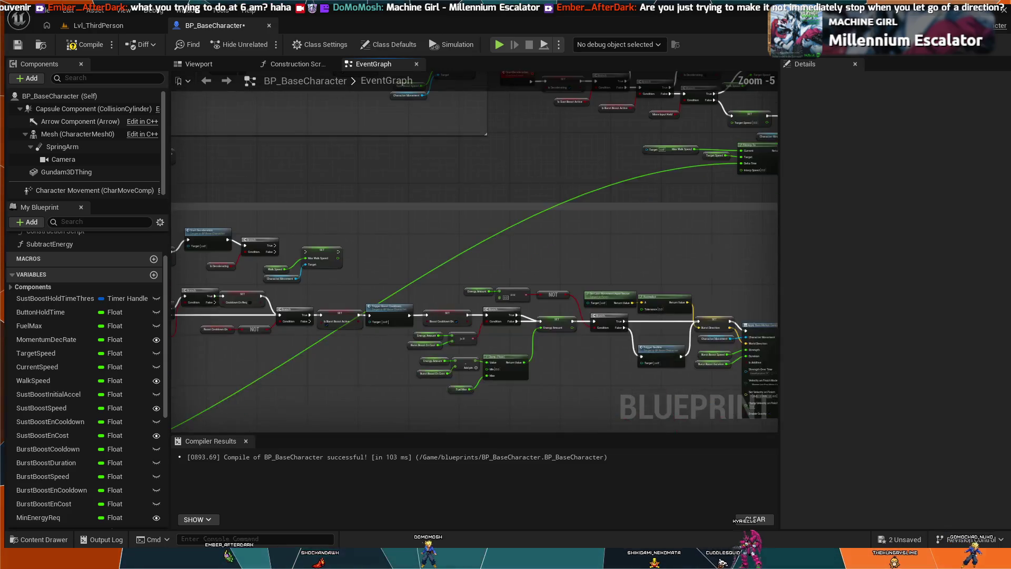
scroll(448, 207, up, 3)
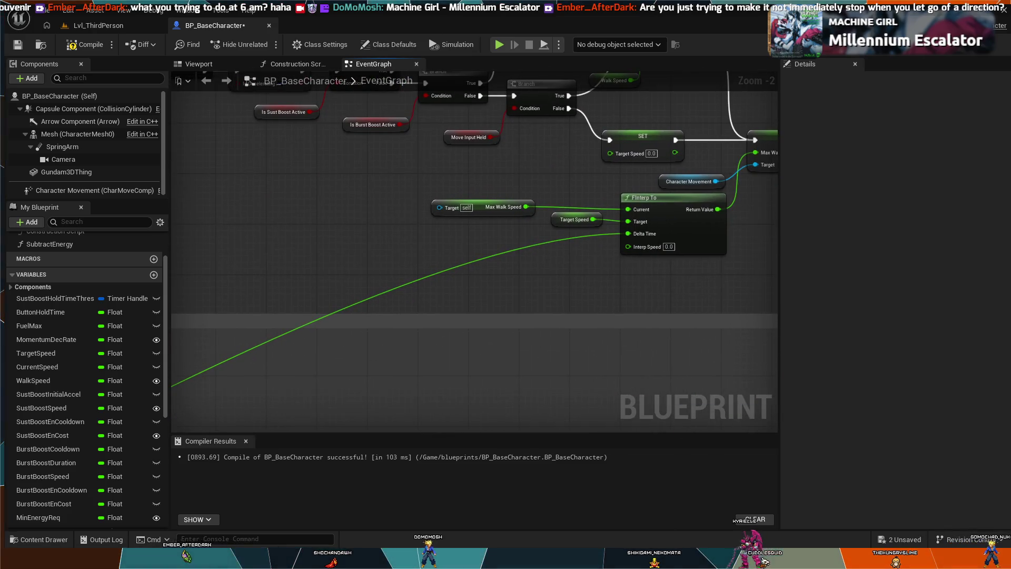
drag(239, 254, 228, 302)
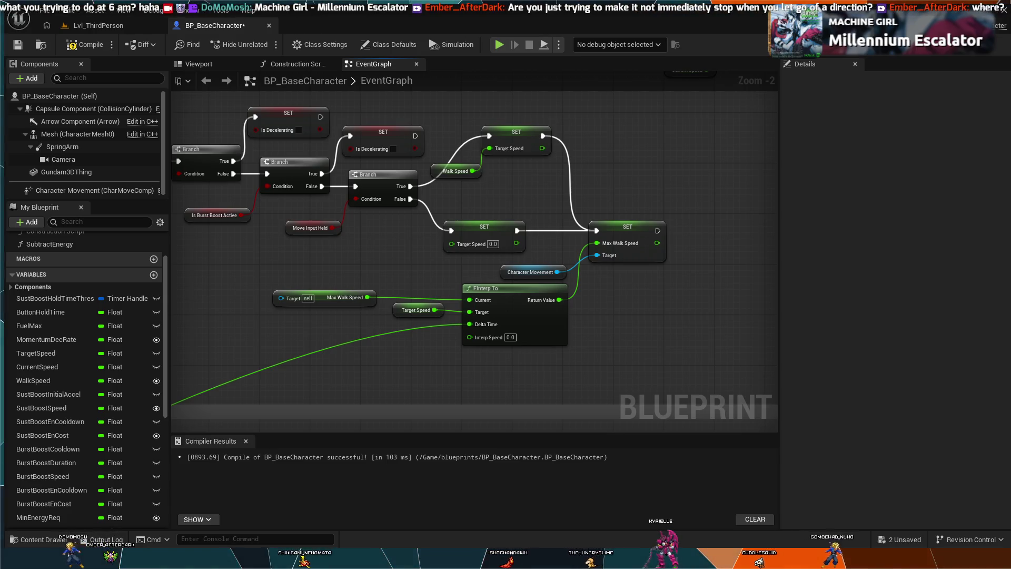
Switch to the floating YouTube video window and pan the graph to show more nodes.
key(alt+Tab)
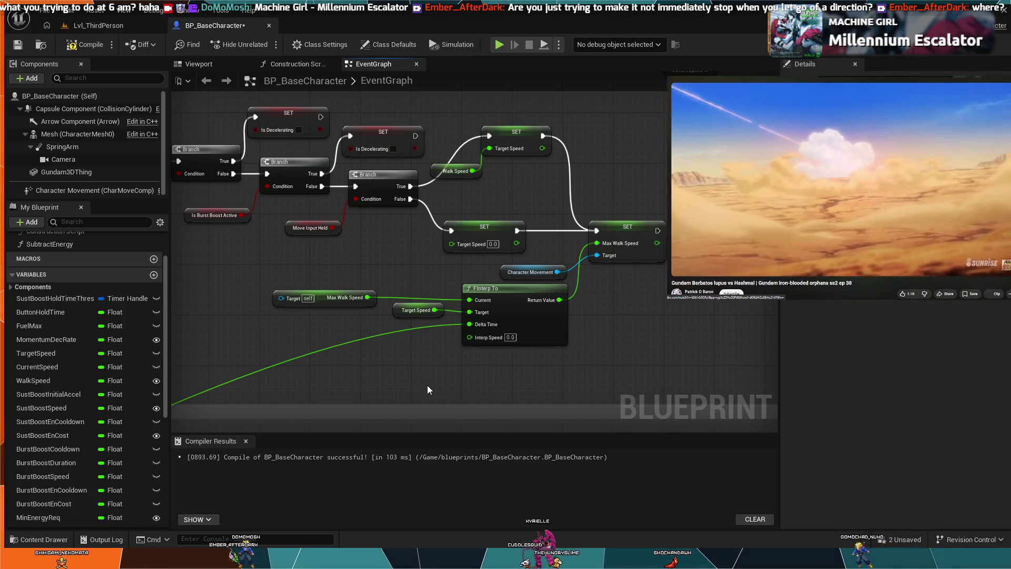
mouse_move(438, 386)
mouse_down()
mouse_move(475, 384)
mouse_move(522, 354)
mouse_move(648, 339)
mouse_move(555, 353)
mouse_move(634, 278)
mouse_move(610, 273)
mouse_move(620, 257)
mouse_move(545, 258)
mouse_move(653, 278)
mouse_up()
Frame the Max Walk Speed setter chain beside the video and nudge the setter slightly right.
scroll(453, 389, down, 1)
drag(411, 263, 486, 272)
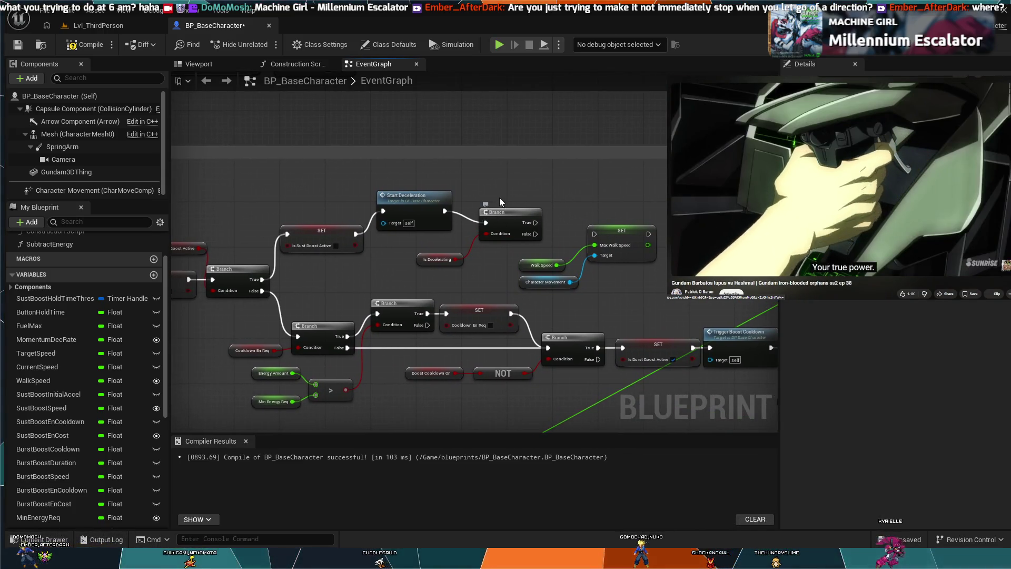
drag(500, 201, 467, 286)
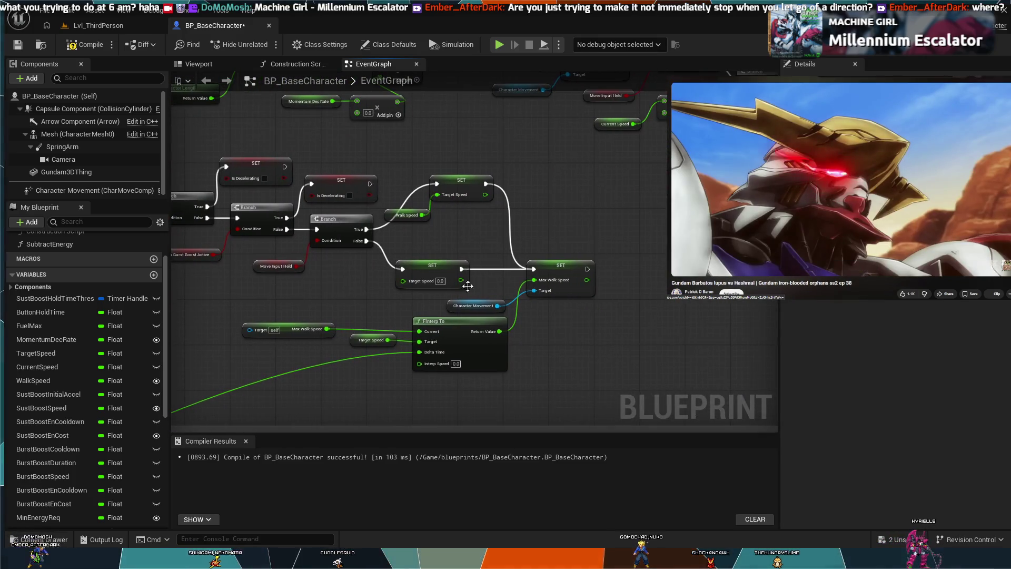
mouse_move(568, 331)
mouse_down()
mouse_move(546, 316)
mouse_move(623, 277)
mouse_up()
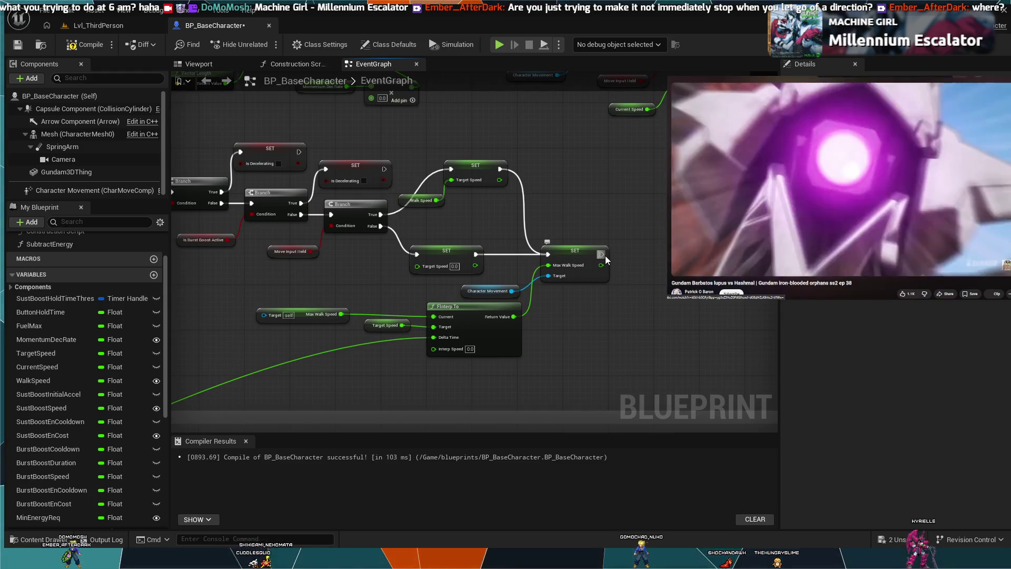
drag(606, 255, 634, 257)
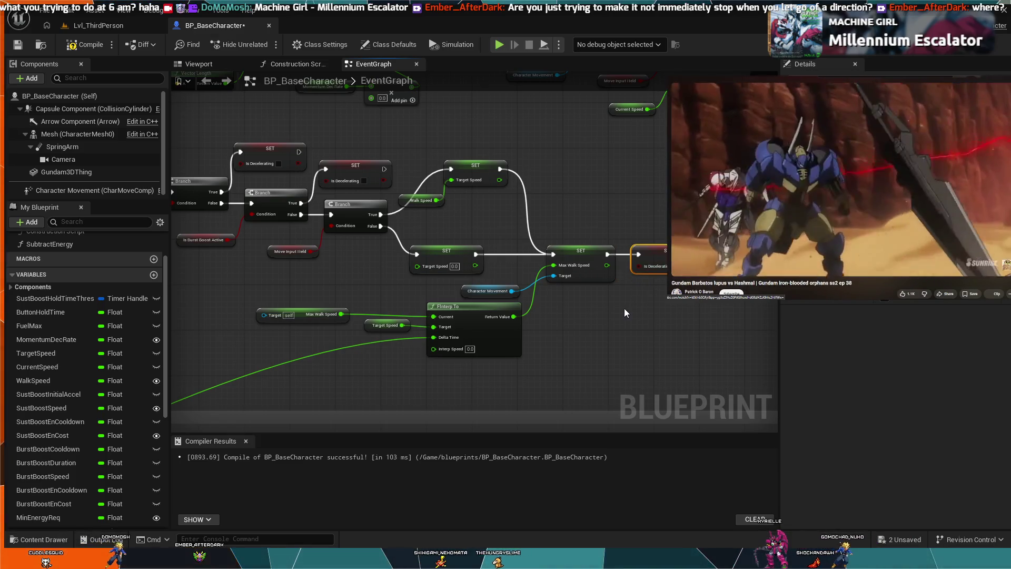
scroll(624, 312, down, 3)
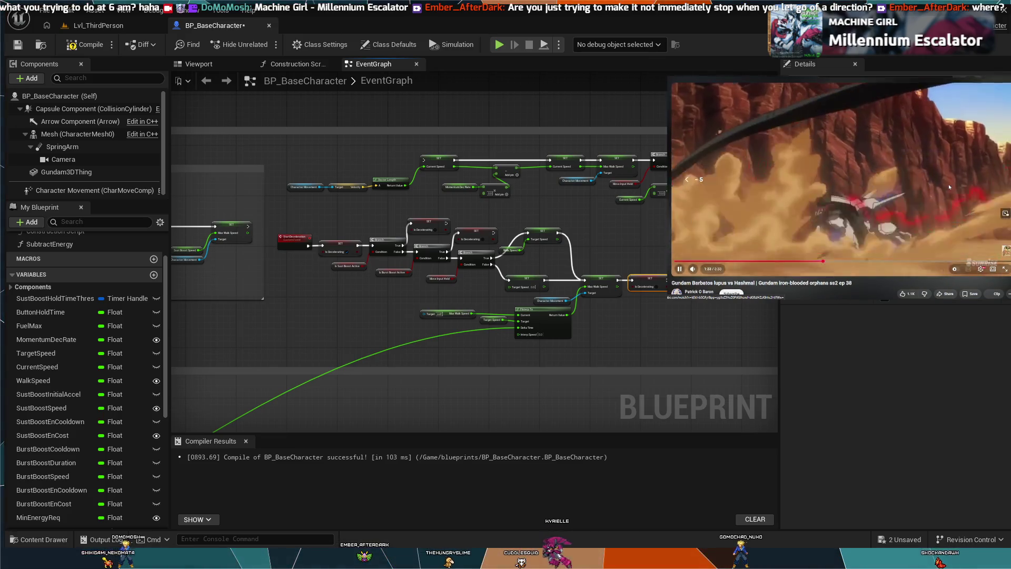
Replay the last 10 seconds of the floating YouTube tutorial, then pause it again.
click(950, 187)
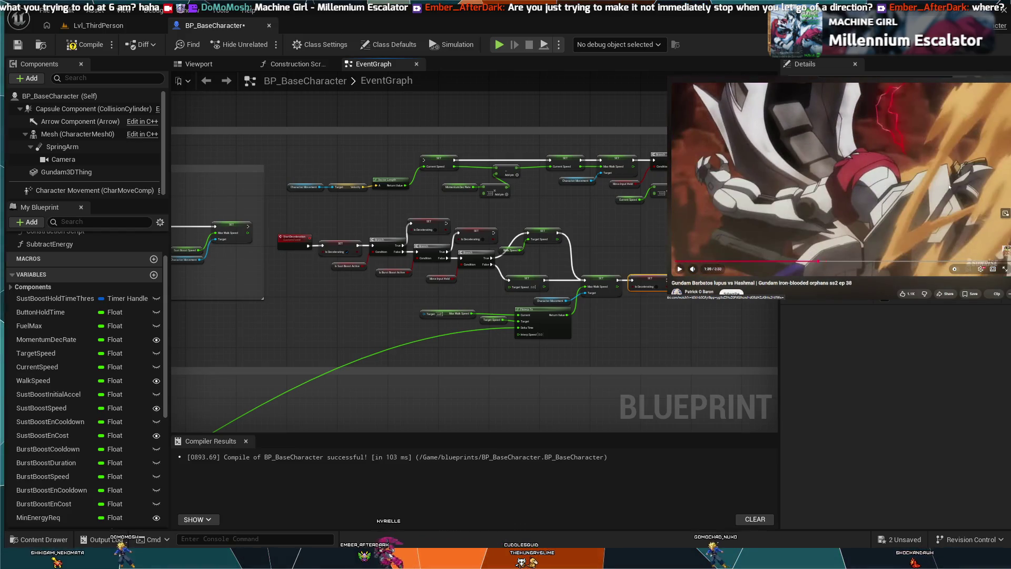
key(j)
click(950, 187)
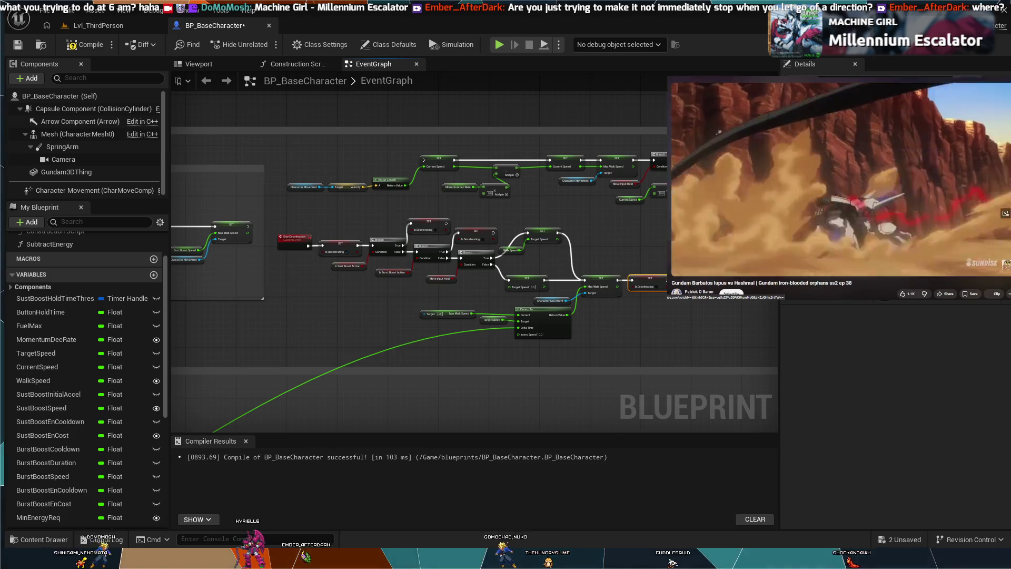
click(950, 187)
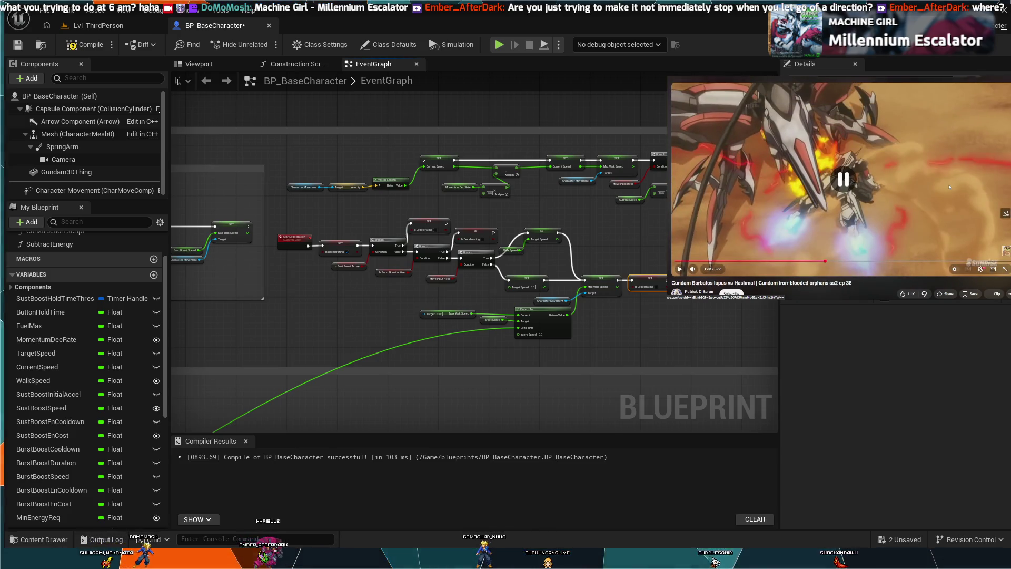